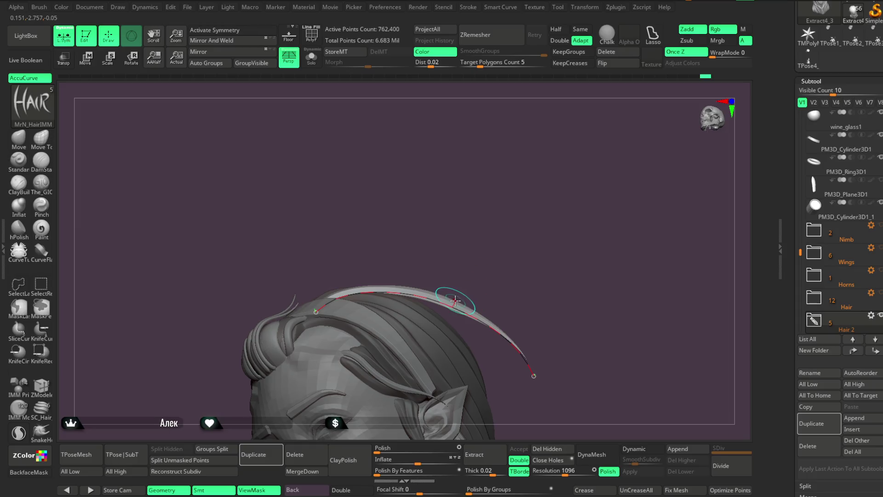
Enlarge the Hair curve brush and reshape the strand's curve and endpoints over the crown
left_click_drag(478, 271, 515, 272)
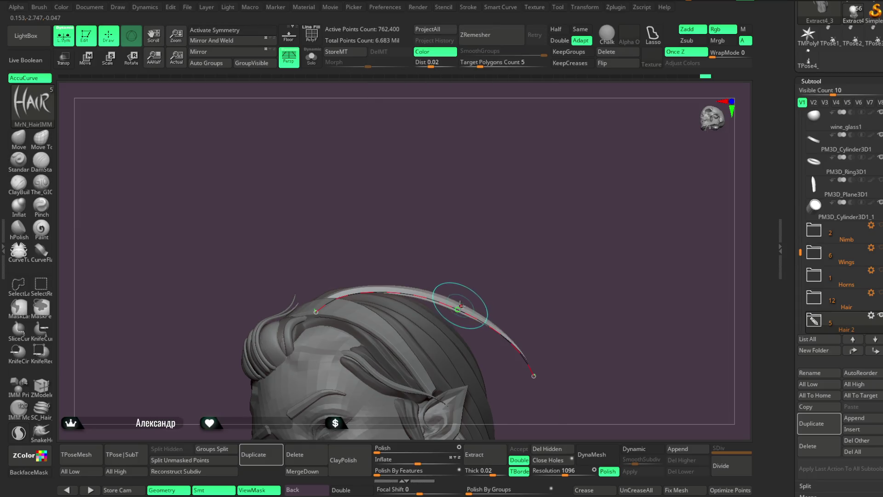
mouse_move(521, 275)
left_mouse_down()
mouse_move(503, 249)
mouse_move(499, 258)
left_mouse_up()
mouse_move(471, 334)
left_mouse_down()
mouse_move(508, 339)
mouse_move(506, 373)
mouse_move(502, 199)
mouse_move(514, 249)
mouse_move(438, 321)
mouse_move(564, 232)
mouse_move(443, 319)
left_mouse_up()
left_click_drag(553, 232, 451, 320)
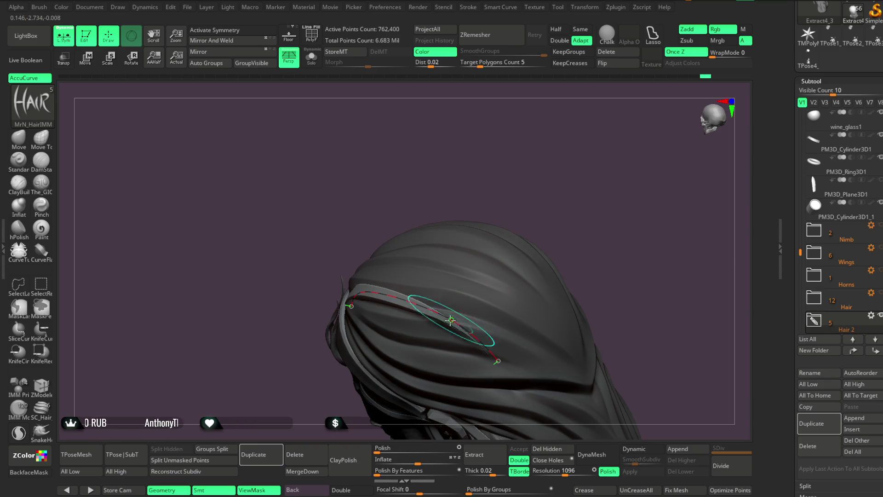
left_click_drag(561, 245, 459, 305)
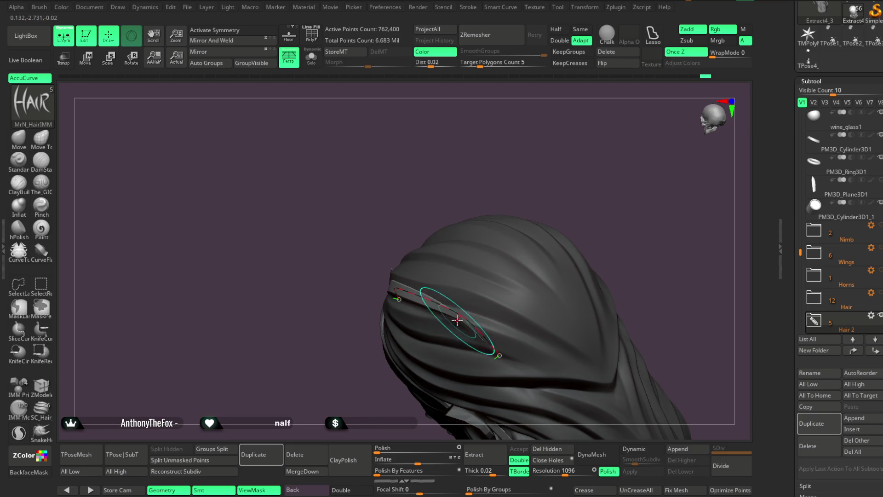
mouse_move(546, 284)
left_mouse_down()
mouse_move(503, 351)
mouse_move(630, 173)
mouse_move(622, 209)
mouse_move(490, 283)
left_mouse_up()
mouse_move(538, 317)
left_mouse_down()
mouse_move(554, 261)
mouse_move(536, 292)
left_mouse_up()
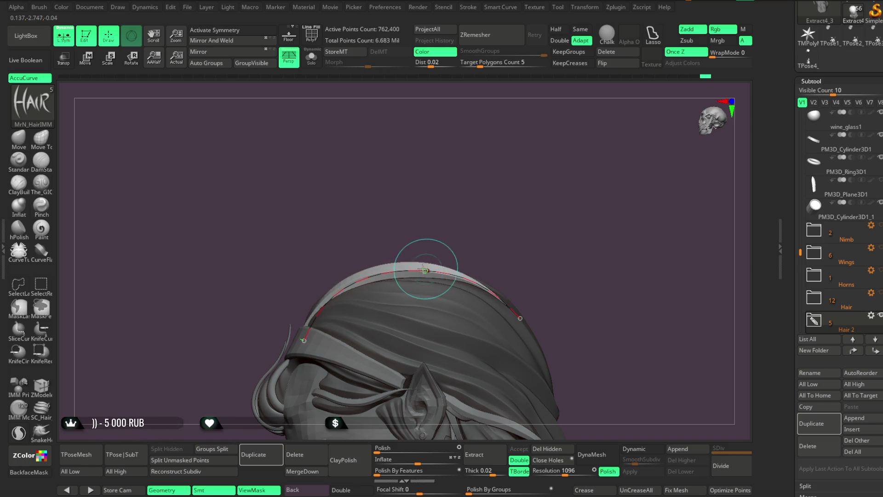
mouse_move(502, 229)
left_mouse_down()
mouse_move(536, 226)
mouse_move(522, 221)
mouse_move(460, 263)
left_mouse_up()
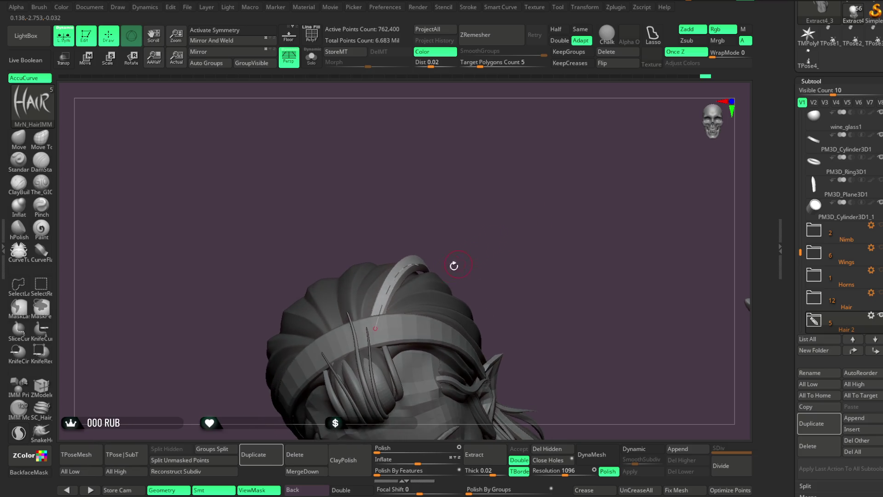
mouse_move(464, 216)
left_mouse_down()
mouse_move(444, 252)
mouse_move(507, 276)
mouse_move(477, 222)
left_mouse_up()
mouse_move(529, 197)
left_mouse_down()
mouse_move(540, 207)
mouse_move(466, 265)
left_mouse_up()
mouse_move(554, 225)
left_mouse_down()
mouse_move(507, 275)
mouse_move(528, 233)
mouse_move(465, 258)
mouse_move(522, 288)
mouse_move(573, 242)
mouse_move(535, 240)
mouse_move(532, 211)
mouse_move(508, 202)
mouse_move(460, 234)
left_mouse_up()
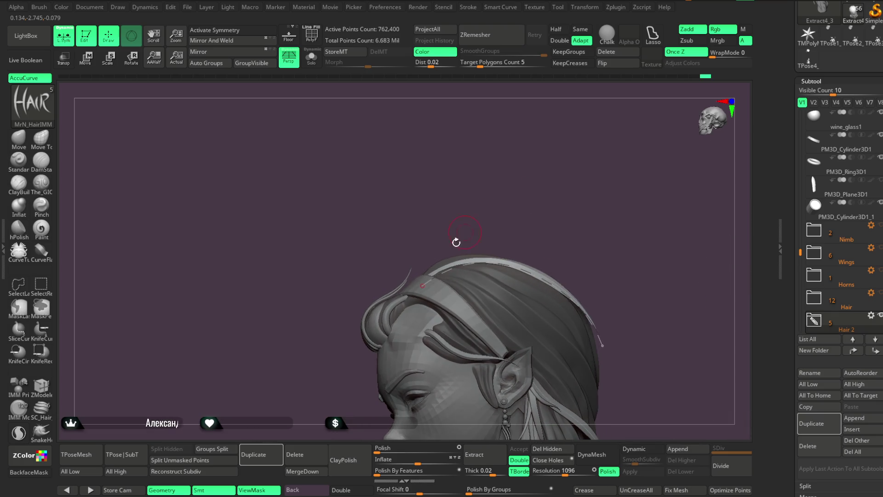
Lay the strand's end along the headband's top edge and commit the curve
mouse_move(451, 267)
left_mouse_down()
mouse_move(552, 257)
mouse_move(496, 258)
left_mouse_up()
mouse_move(534, 217)
left_mouse_down()
mouse_move(559, 205)
mouse_move(560, 185)
left_mouse_up()
mouse_move(552, 142)
left_mouse_down()
mouse_move(556, 233)
mouse_move(550, 162)
mouse_move(551, 234)
mouse_move(540, 248)
mouse_move(543, 220)
left_mouse_up()
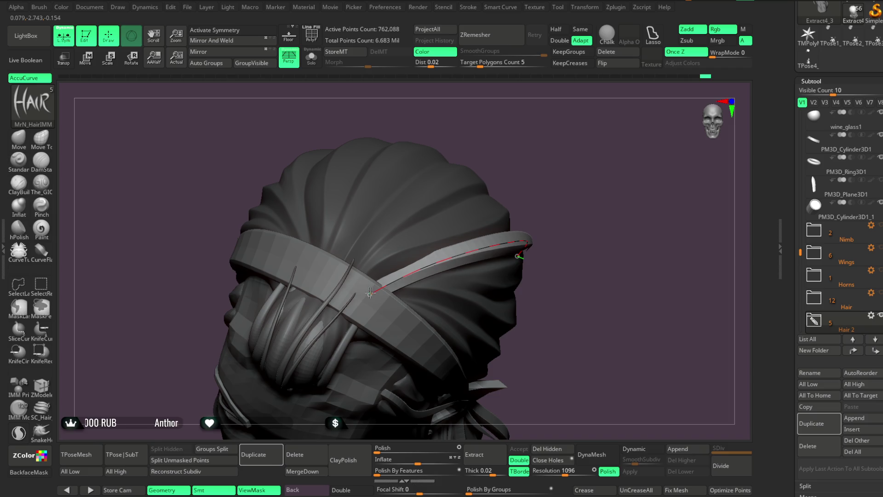
mouse_move(371, 292)
left_mouse_down()
mouse_move(526, 171)
mouse_move(441, 271)
left_mouse_up()
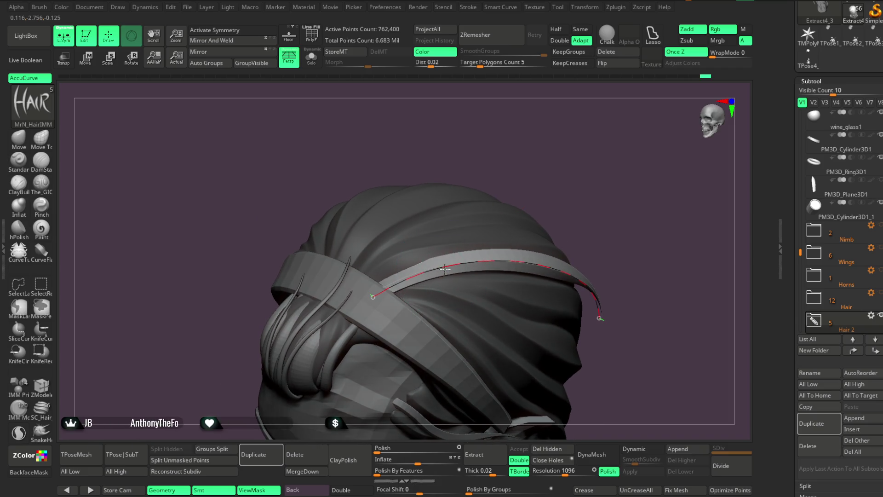
mouse_move(600, 191)
left_mouse_down()
mouse_move(640, 178)
mouse_move(475, 249)
left_mouse_up()
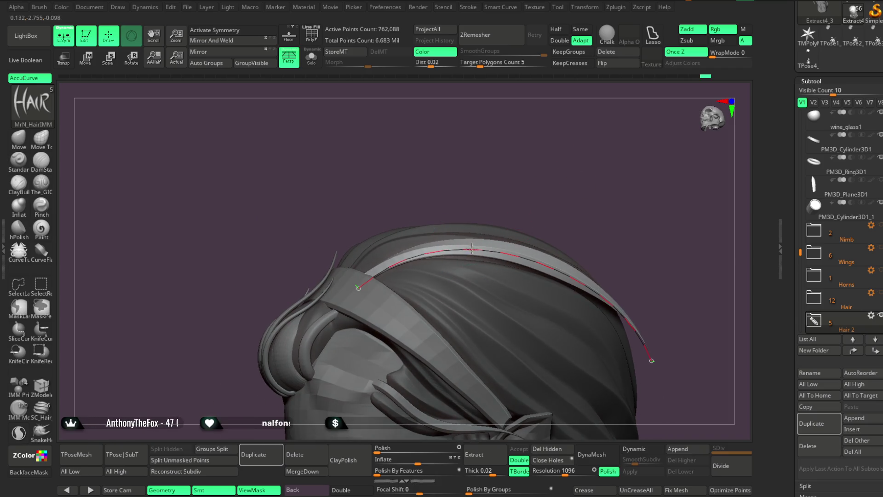
left_click_drag(499, 197, 394, 204)
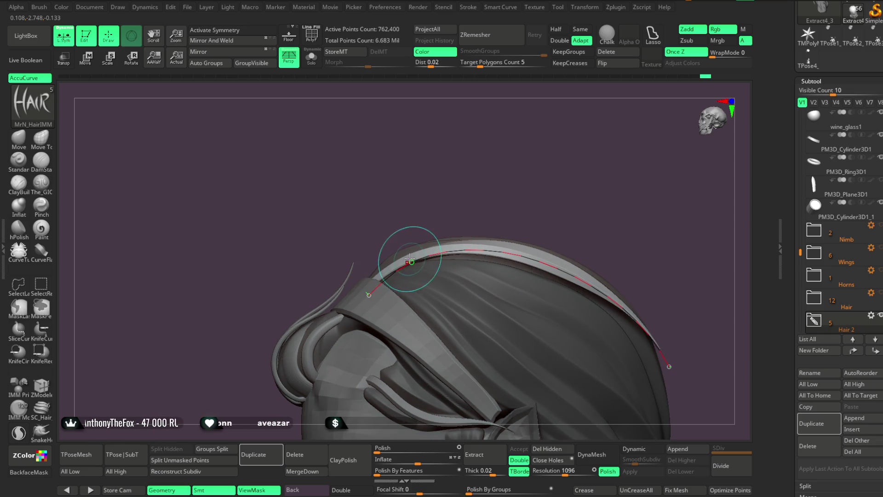
mouse_move(574, 184)
left_mouse_down()
mouse_move(548, 193)
mouse_move(510, 248)
left_mouse_up()
left_click_drag(565, 216, 534, 193)
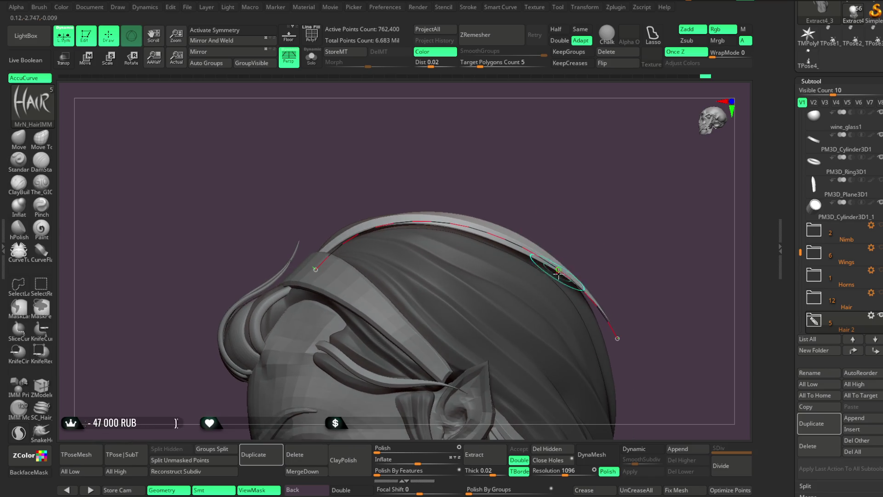
mouse_move(616, 339)
left_mouse_down()
mouse_move(621, 236)
mouse_move(602, 228)
left_mouse_up()
left_click(602, 228)
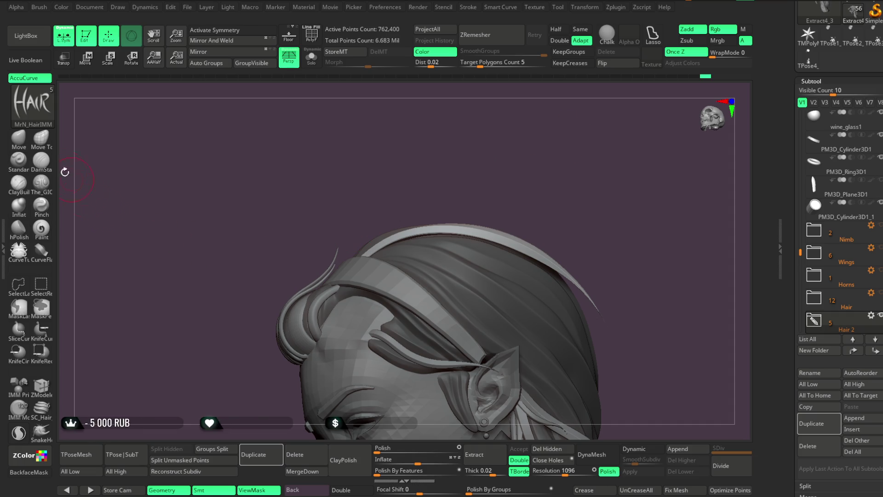
Select the Move brush, lower its Draw Size, and orbit in close on the hair strand
left_click(18, 136)
key("space")
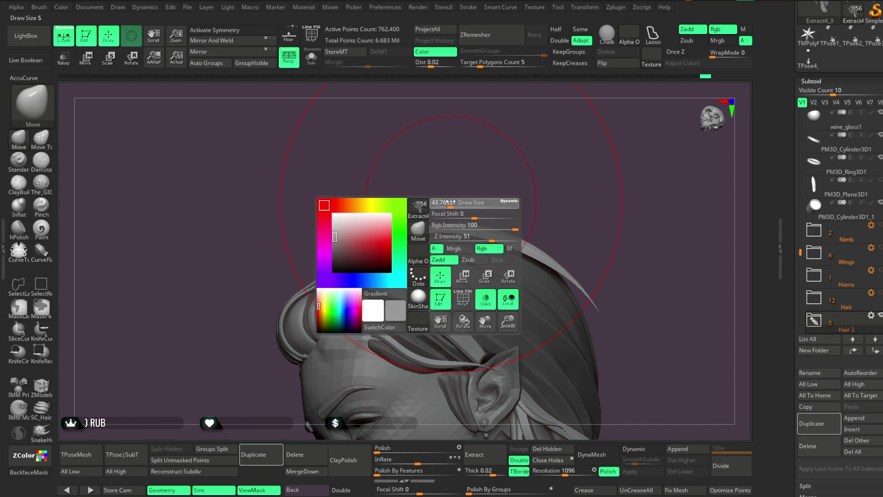
left_click_drag(449, 202, 441, 202)
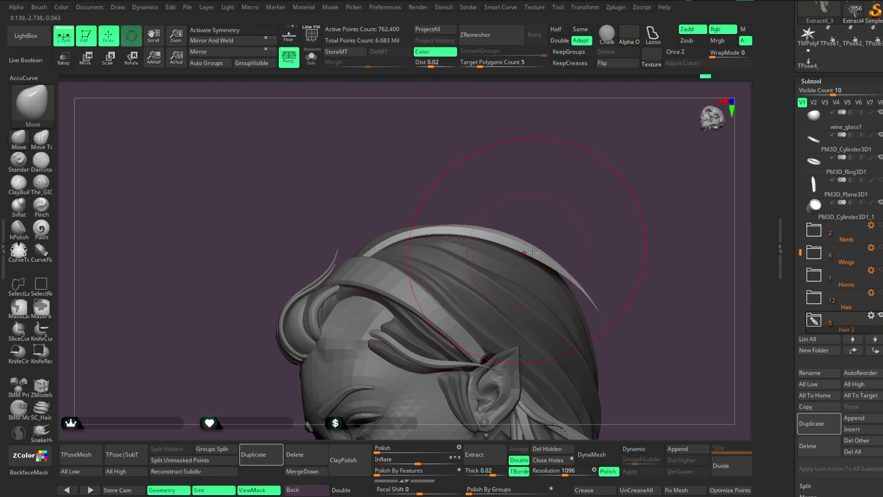
left_click_drag(569, 237, 593, 232)
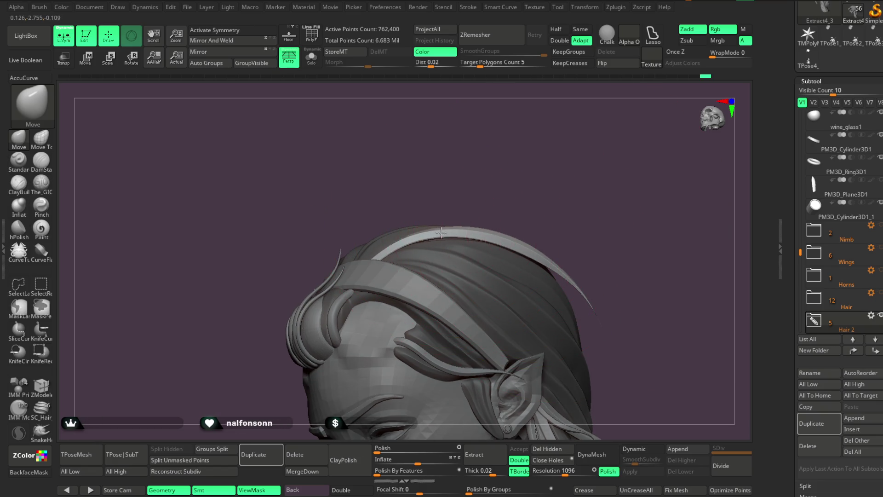
mouse_move(532, 187)
left_mouse_down()
mouse_move(588, 203)
mouse_move(605, 193)
mouse_move(508, 243)
left_mouse_up()
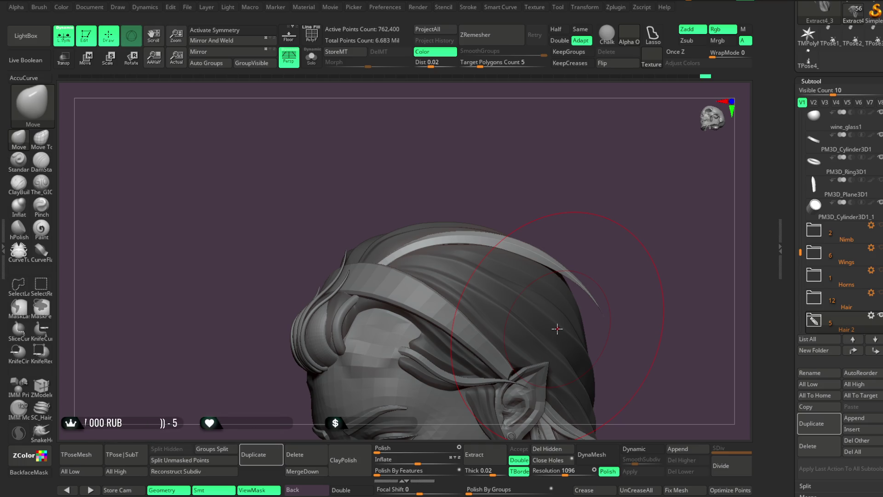
mouse_move(557, 328)
left_mouse_down()
mouse_move(532, 178)
mouse_move(481, 184)
mouse_move(481, 194)
left_mouse_up()
key("space")
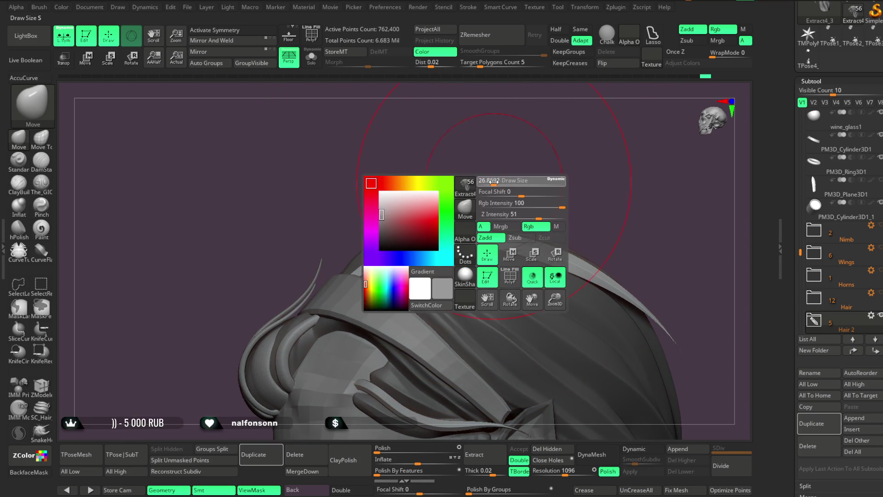
mouse_move(443, 191)
left_mouse_down()
mouse_move(453, 197)
mouse_move(414, 216)
mouse_move(373, 267)
left_mouse_up()
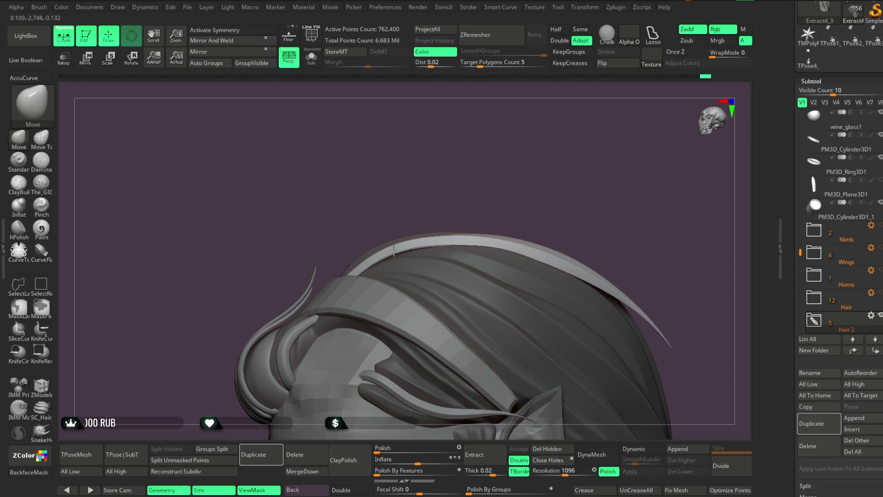
mouse_move(474, 129)
left_mouse_down()
mouse_move(486, 228)
mouse_move(479, 219)
left_mouse_up()
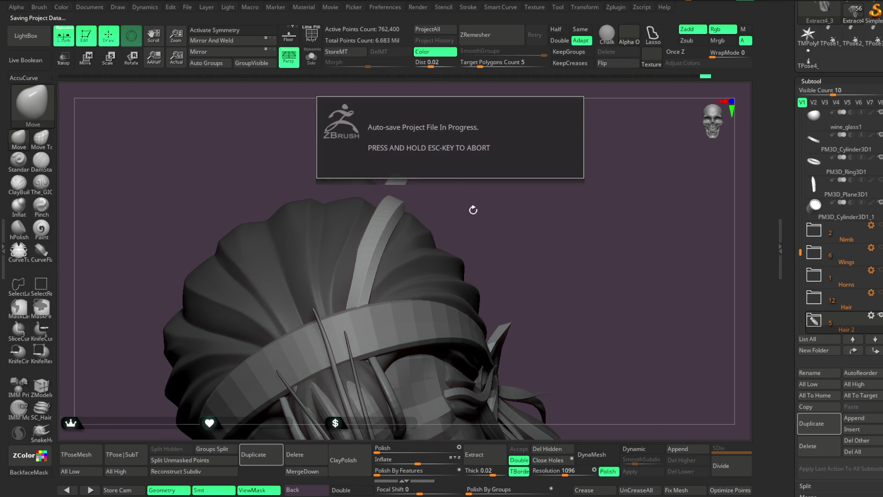
Nudge the crown strand with the Move brush, checking it from several angles
mouse_move(470, 217)
left_mouse_down()
mouse_move(491, 176)
mouse_move(421, 241)
left_mouse_up()
mouse_move(467, 186)
left_mouse_down()
mouse_move(453, 189)
mouse_move(494, 179)
mouse_move(518, 201)
mouse_move(468, 233)
left_mouse_up()
key("space")
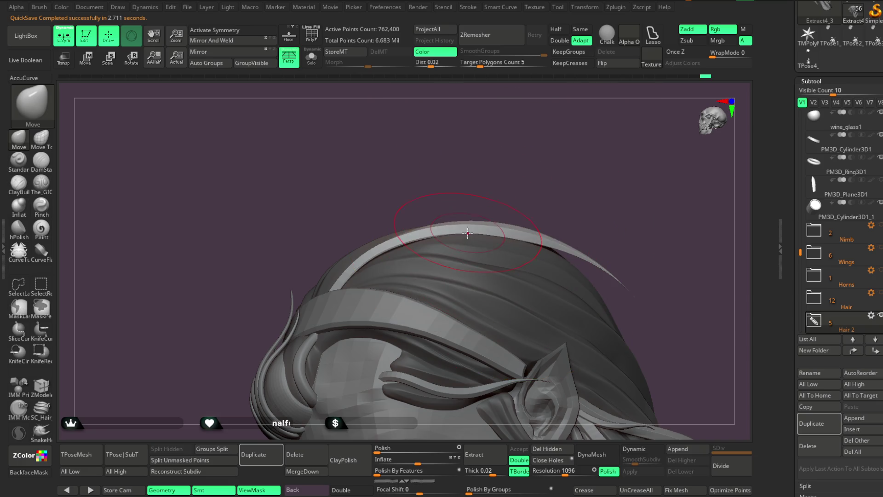
left_click_drag(519, 193, 506, 230)
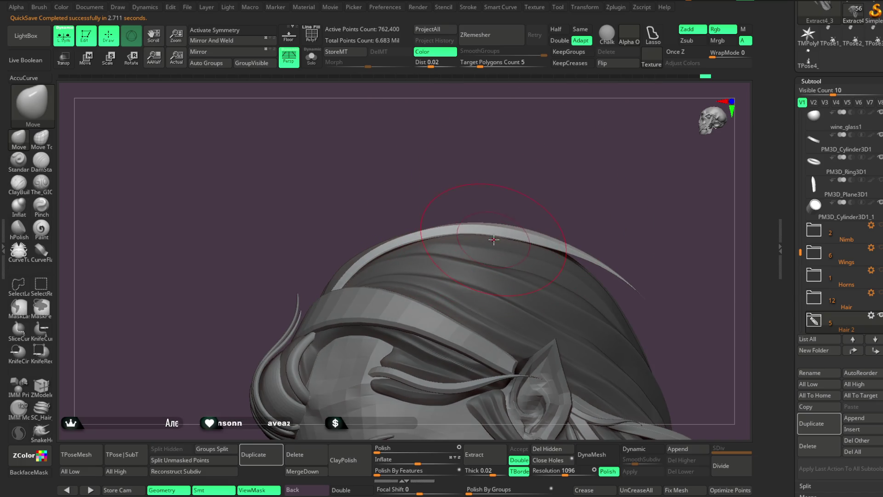
mouse_move(395, 244)
left_mouse_down()
mouse_move(441, 188)
mouse_move(434, 222)
left_mouse_up()
mouse_move(382, 260)
left_mouse_down()
mouse_move(413, 144)
mouse_move(396, 208)
left_mouse_up()
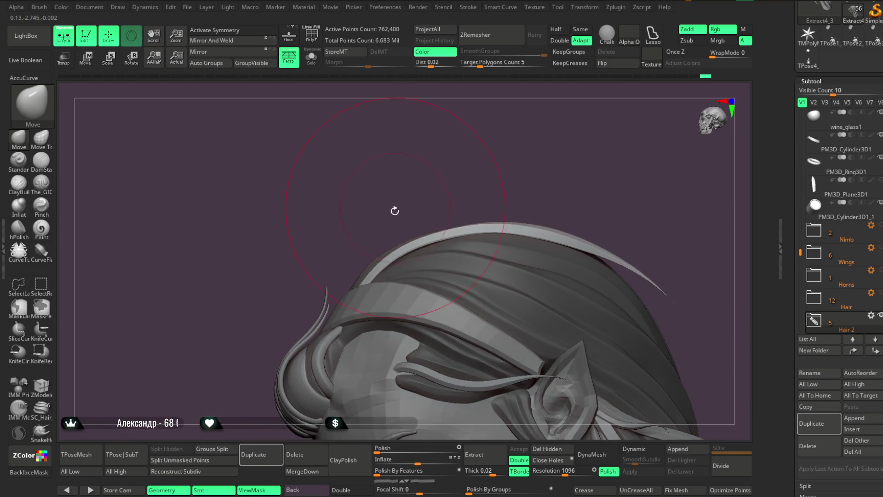
left_click_drag(456, 196, 383, 262)
left_click_drag(395, 221, 362, 286)
mouse_move(465, 206)
left_mouse_down()
mouse_move(526, 149)
mouse_move(476, 198)
mouse_move(506, 133)
mouse_move(442, 209)
mouse_move(436, 192)
mouse_move(444, 224)
mouse_move(406, 260)
left_mouse_up()
Resize the Move brush and review the strand along the headband and face
key("space")
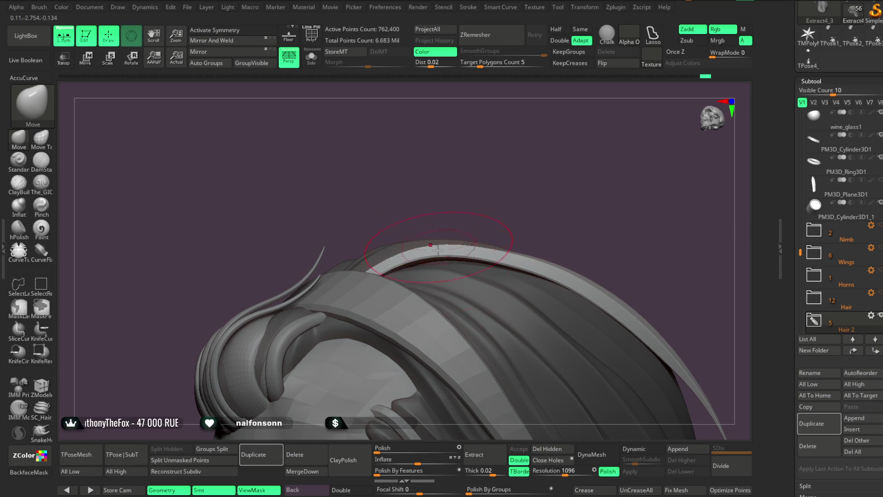
mouse_move(451, 152)
left_mouse_down()
mouse_move(433, 188)
mouse_move(399, 214)
left_mouse_up()
mouse_move(374, 276)
left_mouse_down()
mouse_move(483, 154)
mouse_move(506, 233)
mouse_move(405, 235)
mouse_move(389, 289)
left_mouse_up()
key("space")
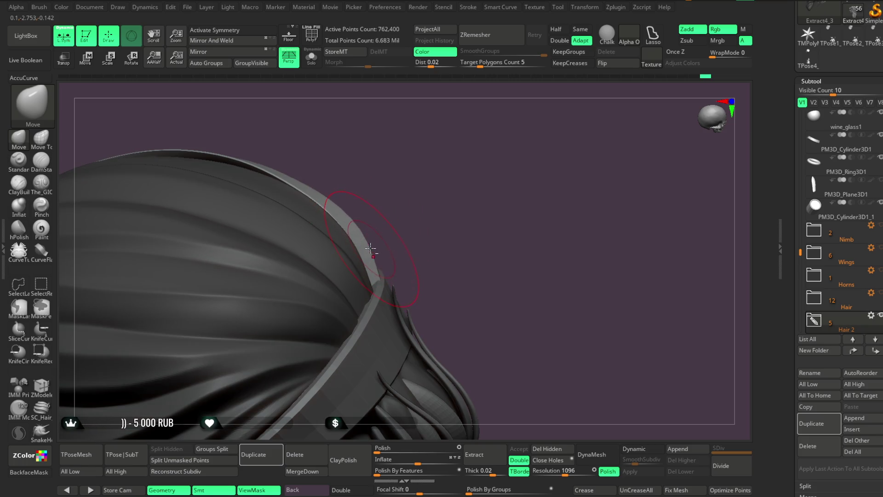
mouse_move(437, 252)
left_mouse_down()
mouse_move(429, 237)
mouse_move(477, 223)
mouse_move(465, 216)
left_mouse_up()
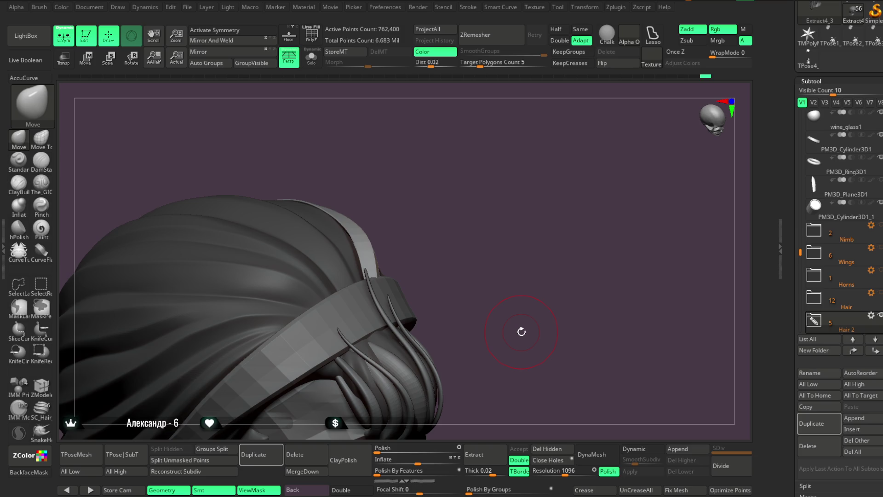
mouse_move(487, 212)
left_mouse_down()
mouse_move(490, 202)
mouse_move(467, 230)
mouse_move(438, 244)
mouse_move(437, 171)
mouse_move(445, 188)
mouse_move(506, 203)
mouse_move(483, 193)
mouse_move(458, 226)
mouse_move(485, 200)
left_mouse_up()
key("space")
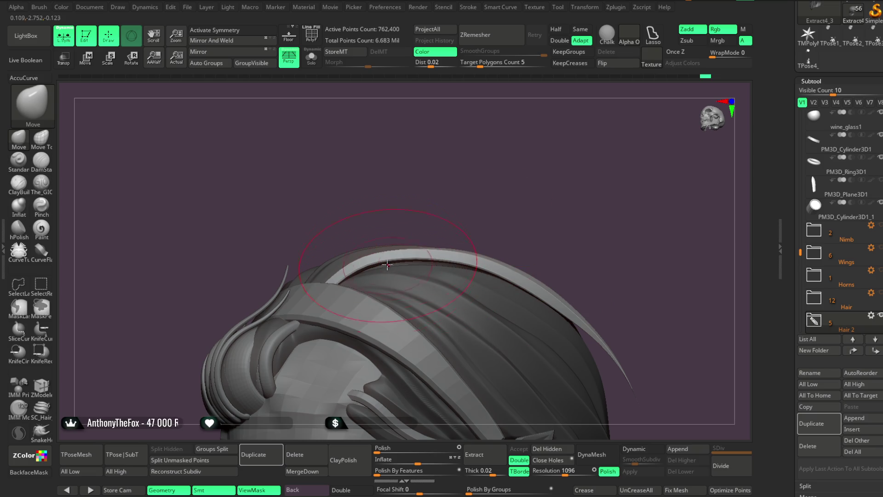
mouse_move(461, 155)
left_mouse_down()
mouse_move(497, 191)
mouse_move(481, 156)
mouse_move(483, 201)
mouse_move(487, 189)
mouse_move(454, 157)
left_mouse_up()
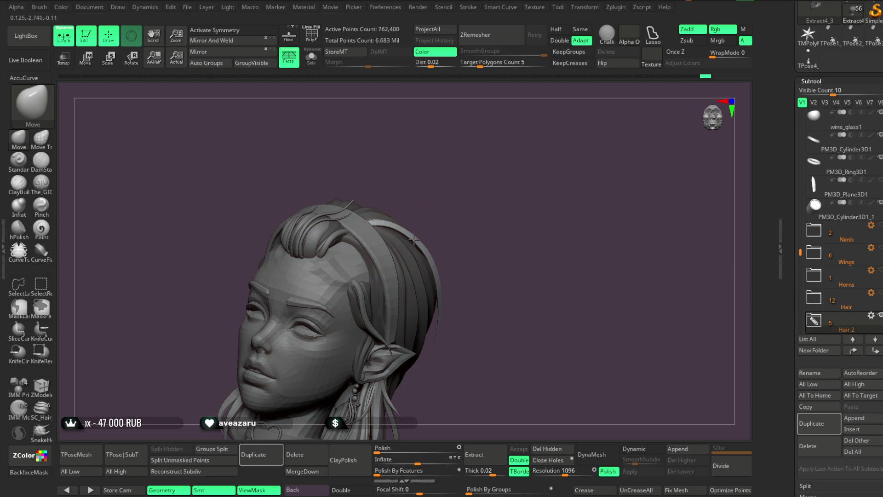
Solo the hair subtool briefly, then show the full figure again
left_click_drag(413, 239, 386, 252)
mouse_move(460, 240)
left_mouse_down()
mouse_move(478, 203)
mouse_move(498, 212)
mouse_move(498, 162)
mouse_move(454, 189)
left_mouse_up()
left_click(311, 58)
mouse_move(506, 204)
left_mouse_down()
mouse_move(512, 200)
mouse_move(505, 214)
mouse_move(529, 203)
left_mouse_up()
left_click(311, 59)
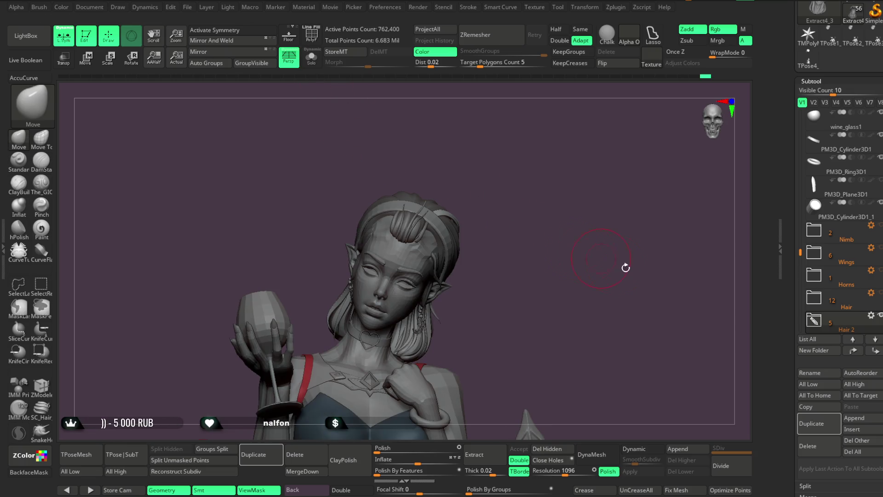
Select the Horns subtool folder and rotate to inspect the whole bust
left_click(881, 253)
left_click(881, 231)
left_click(881, 271)
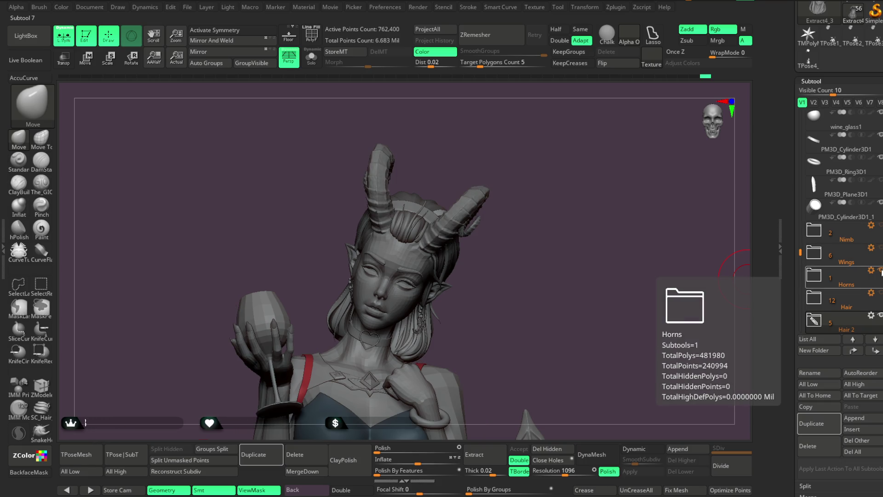
mouse_move(598, 258)
left_mouse_down()
mouse_move(561, 248)
mouse_move(589, 263)
mouse_move(589, 179)
mouse_move(580, 240)
mouse_move(589, 237)
mouse_move(580, 233)
mouse_move(591, 182)
mouse_move(587, 235)
mouse_move(571, 250)
mouse_move(575, 243)
left_mouse_up()
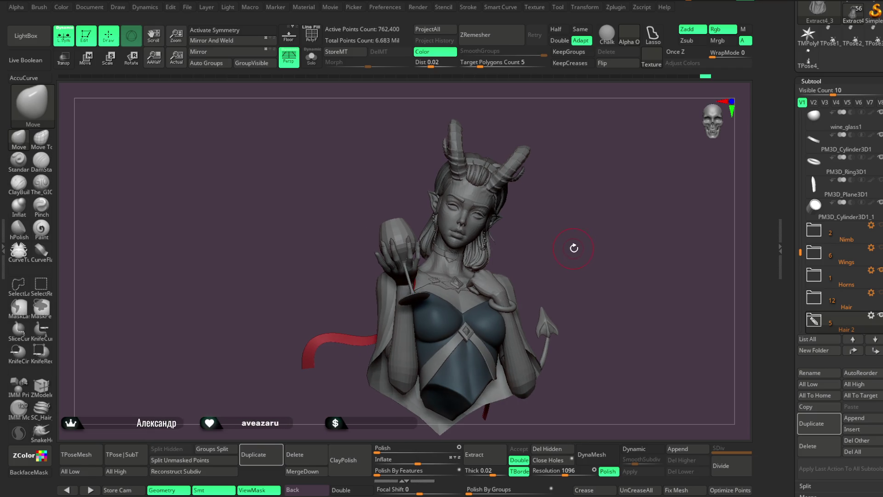
left_click_drag(573, 248, 576, 247)
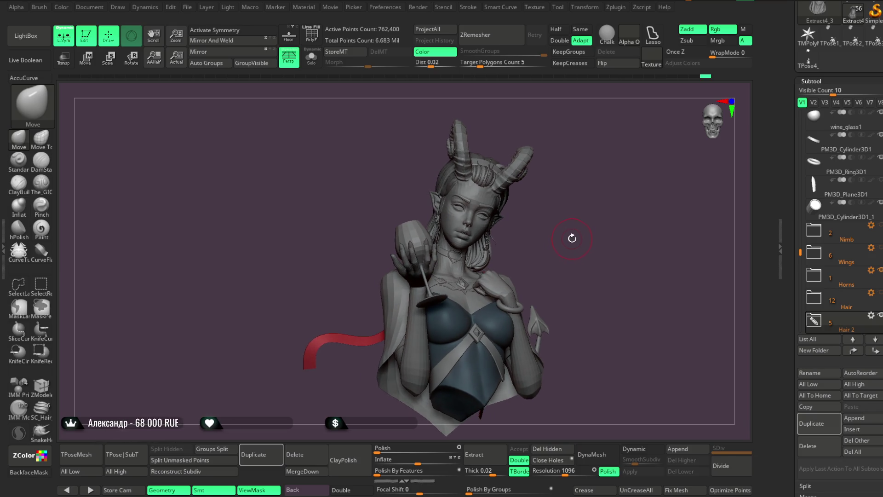
left_click_drag(570, 234, 597, 241)
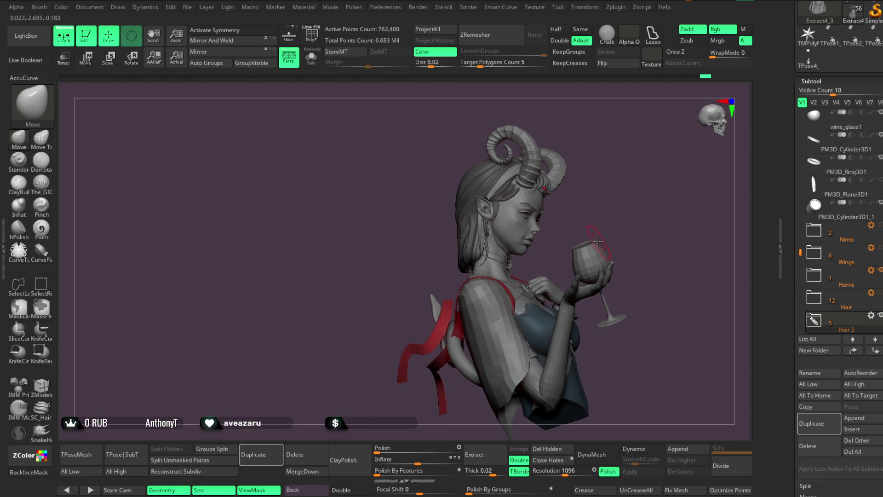
mouse_move(601, 210)
left_mouse_down()
mouse_move(570, 213)
mouse_move(562, 339)
mouse_move(577, 299)
mouse_move(558, 246)
mouse_move(572, 205)
mouse_move(518, 197)
mouse_move(492, 156)
left_mouse_up()
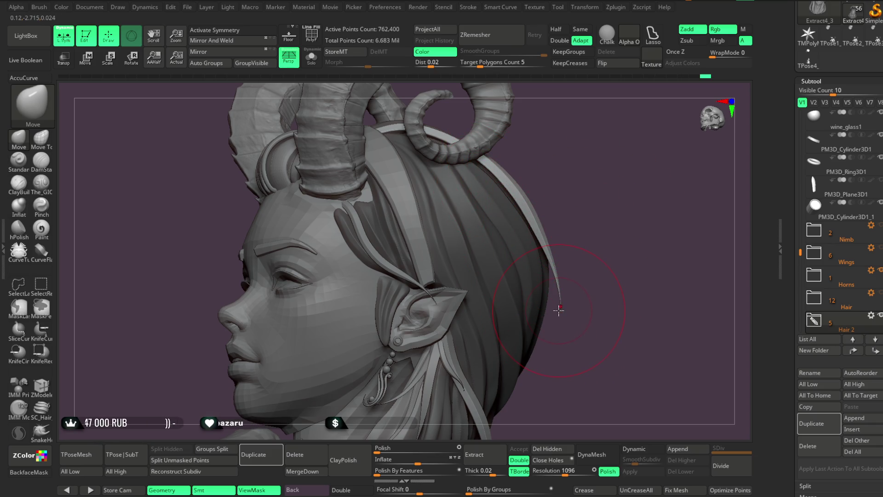
mouse_move(554, 313)
left_mouse_down()
mouse_move(577, 161)
mouse_move(597, 144)
mouse_move(589, 194)
mouse_move(602, 180)
mouse_move(591, 156)
mouse_move(578, 171)
mouse_move(599, 150)
mouse_move(592, 165)
mouse_move(593, 145)
left_mouse_up()
key("space")
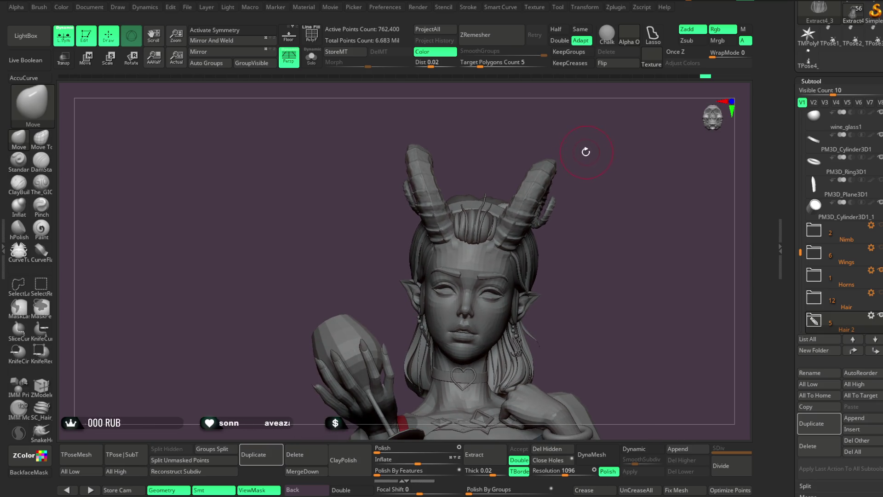
Solo the hair subtool and orbit around it
left_click(312, 57)
mouse_move(451, 184)
left_mouse_down()
mouse_move(506, 156)
mouse_move(514, 192)
mouse_move(640, 78)
mouse_move(510, 150)
mouse_move(548, 166)
mouse_move(536, 200)
mouse_move(547, 195)
mouse_move(536, 198)
mouse_move(519, 177)
mouse_move(550, 183)
mouse_move(538, 120)
mouse_move(542, 167)
mouse_move(451, 233)
left_mouse_up()
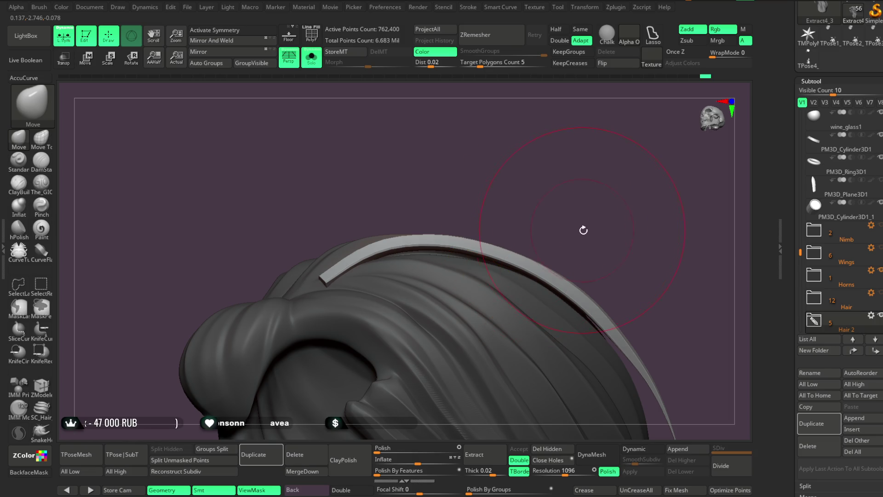
Reduce the Draw Size and orbit the isolated hair from behind and above
key("space")
left_click_drag(555, 225, 550, 225)
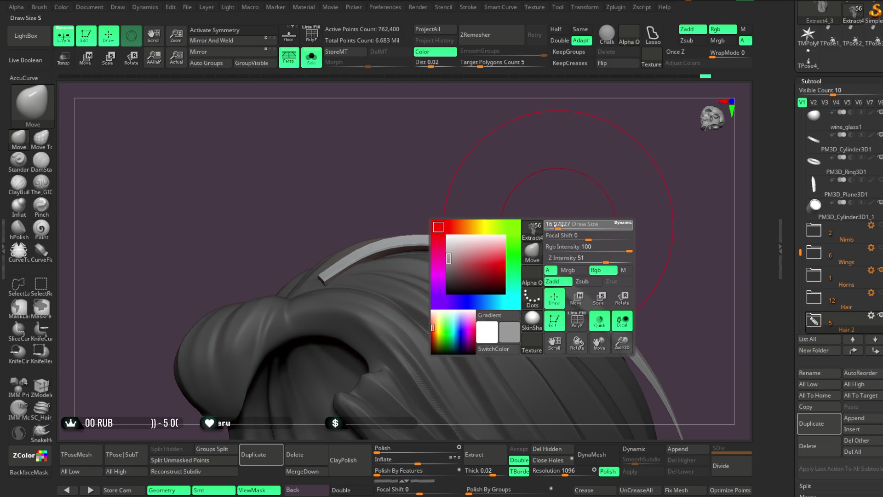
mouse_move(488, 227)
left_mouse_down()
mouse_move(475, 203)
mouse_move(446, 208)
mouse_move(466, 289)
left_mouse_up()
left_click_drag(505, 239, 468, 261)
mouse_move(552, 235)
left_mouse_down()
mouse_move(568, 231)
mouse_move(559, 229)
mouse_move(560, 176)
mouse_move(489, 217)
left_mouse_up()
mouse_move(482, 363)
left_mouse_down()
mouse_move(473, 266)
mouse_move(451, 301)
left_mouse_up()
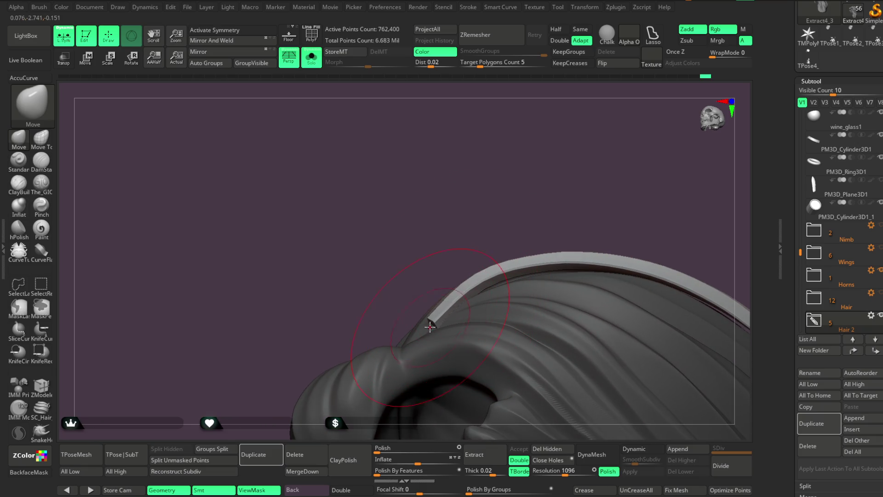
left_click_drag(514, 225, 518, 209)
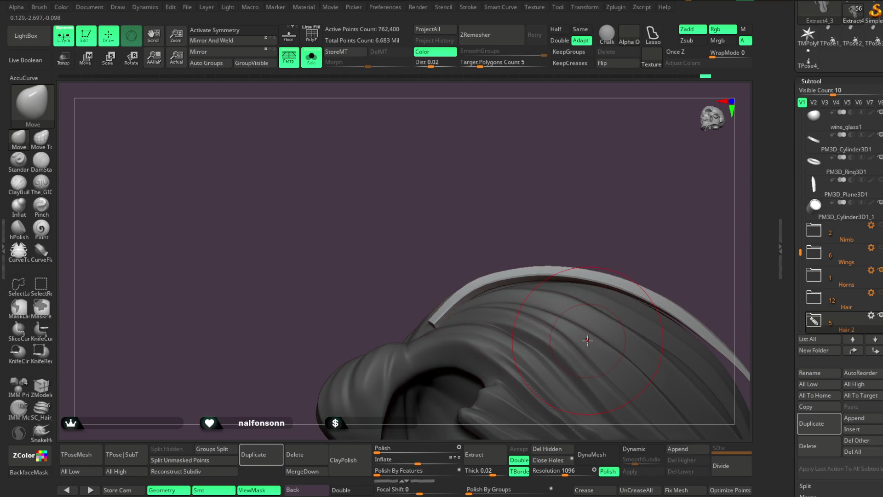
mouse_move(497, 158)
left_mouse_down()
mouse_move(552, 247)
mouse_move(546, 161)
mouse_move(436, 296)
left_mouse_up()
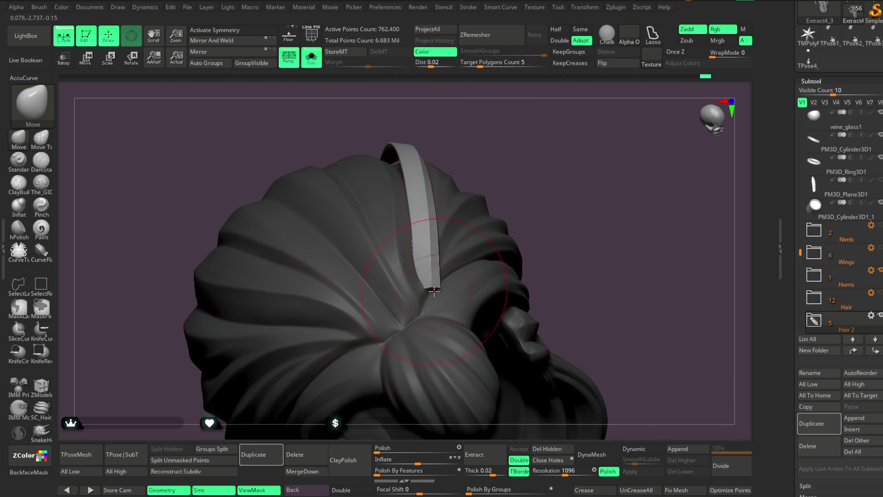
mouse_move(611, 222)
left_mouse_down()
mouse_move(516, 220)
mouse_move(523, 227)
mouse_move(524, 158)
mouse_move(467, 248)
mouse_move(477, 241)
mouse_move(419, 222)
left_mouse_up()
Turn Solo off to show the full bust with its tail, and set a smaller Draw Size
key("space")
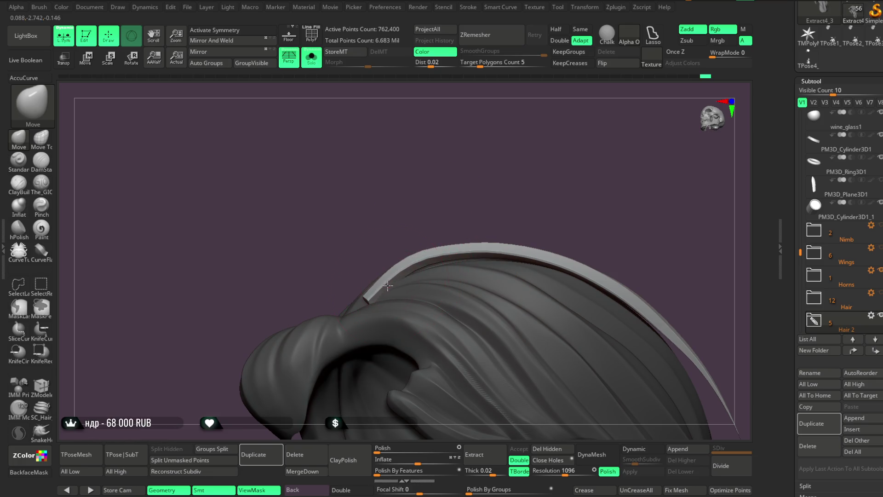
mouse_move(480, 220)
left_mouse_down()
mouse_move(459, 197)
mouse_move(529, 214)
mouse_move(473, 198)
left_mouse_up()
key("space")
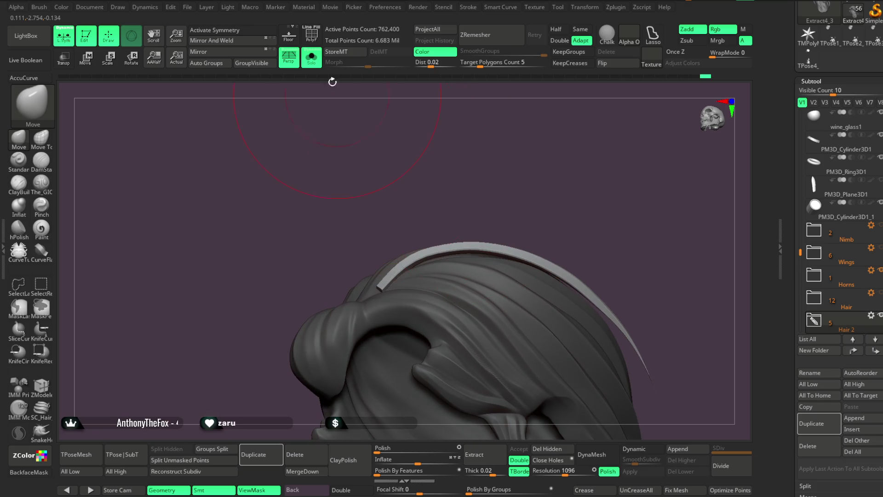
left_click(311, 57)
mouse_move(572, 171)
left_mouse_down()
mouse_move(572, 181)
mouse_move(613, 185)
mouse_move(580, 197)
mouse_move(584, 238)
mouse_move(438, 260)
mouse_move(454, 227)
left_mouse_up()
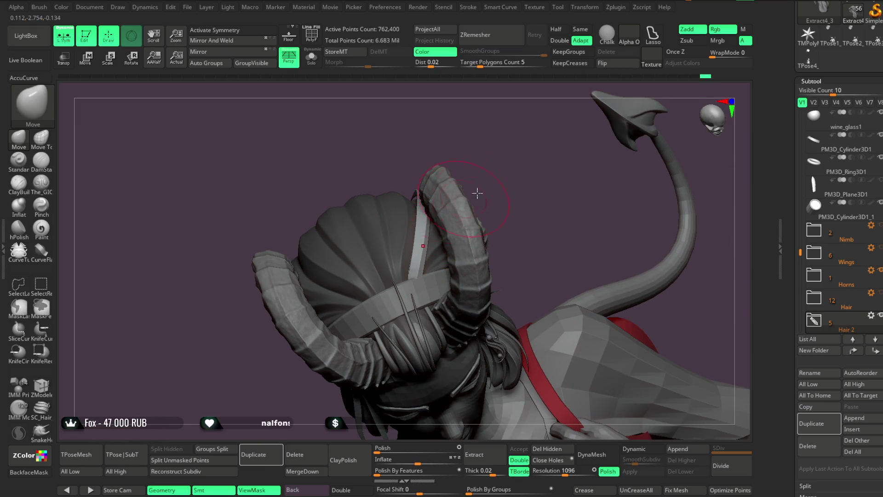
left_click_drag(466, 197, 506, 195)
key("space")
left_click(497, 203)
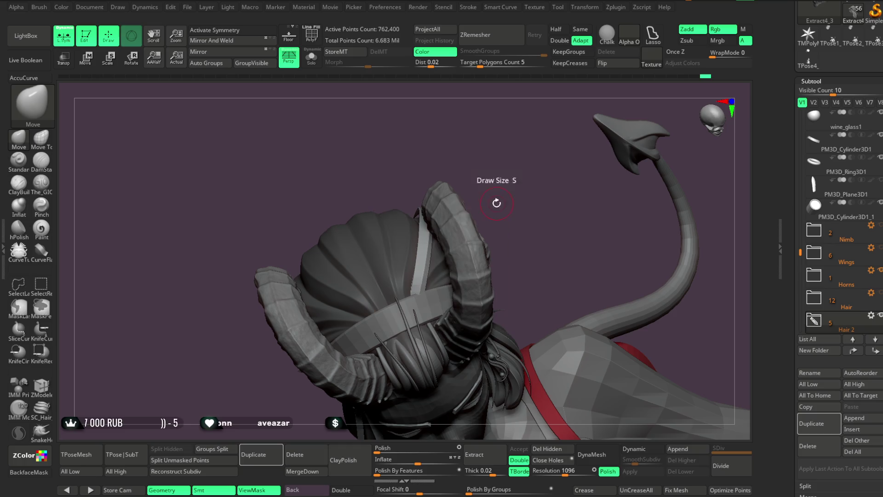
Choose the MrN_HairIMM hair brush from the library and orbit to look down on the head
key("b")
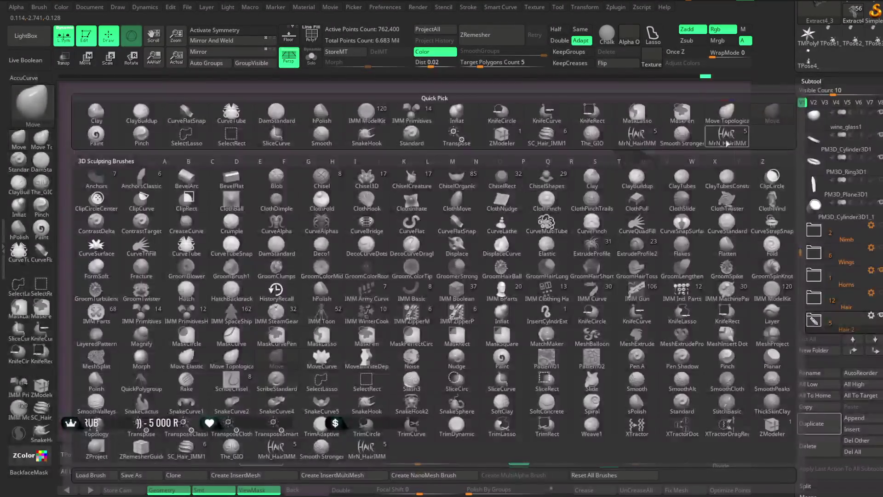
left_click(726, 143)
key("space")
left_click_drag(454, 179, 388, 307)
mouse_move(394, 158)
left_mouse_down()
mouse_move(402, 140)
mouse_move(469, 135)
mouse_move(457, 136)
mouse_move(501, 168)
mouse_move(460, 150)
mouse_move(493, 186)
mouse_move(446, 178)
mouse_move(507, 203)
mouse_move(497, 203)
left_mouse_up()
key("space")
key("space")
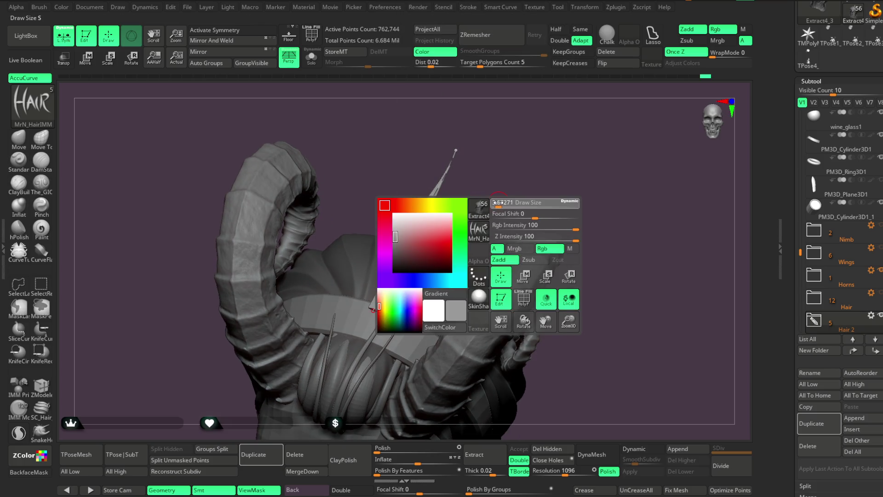
key("space")
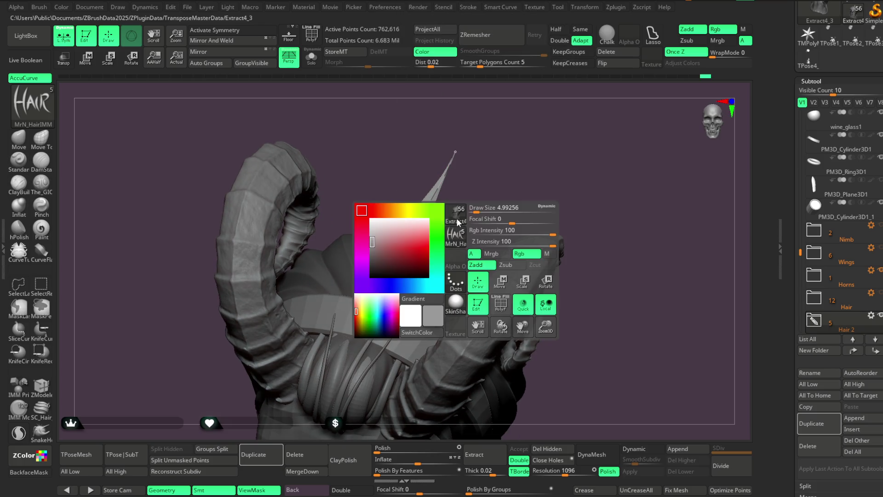
Draw a thin MrN_HairIMM strand over the head between the horns
mouse_move(491, 205)
left_mouse_down()
mouse_move(509, 73)
mouse_move(499, 65)
mouse_move(488, 92)
left_mouse_up()
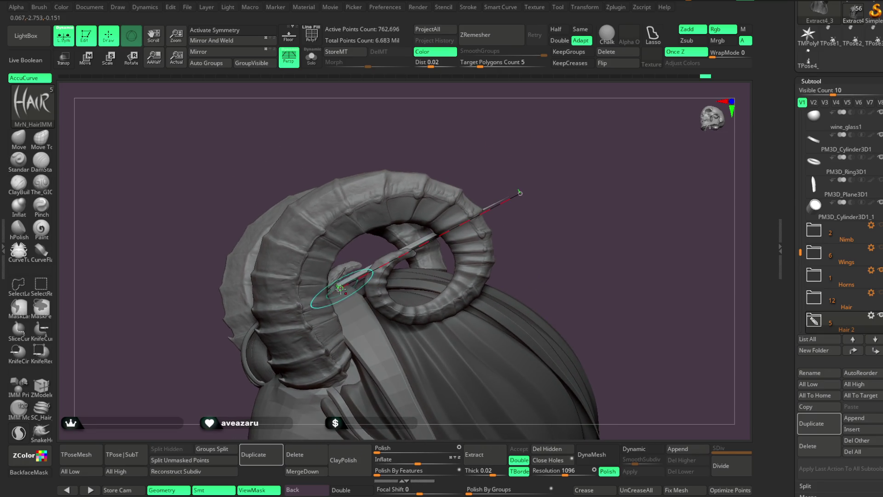
mouse_move(511, 140)
left_mouse_down()
mouse_move(560, 195)
mouse_move(534, 93)
mouse_move(529, 163)
mouse_move(570, 151)
mouse_move(512, 187)
mouse_move(525, 152)
mouse_move(526, 249)
left_mouse_up()
scroll(525, 248, "up", 3)
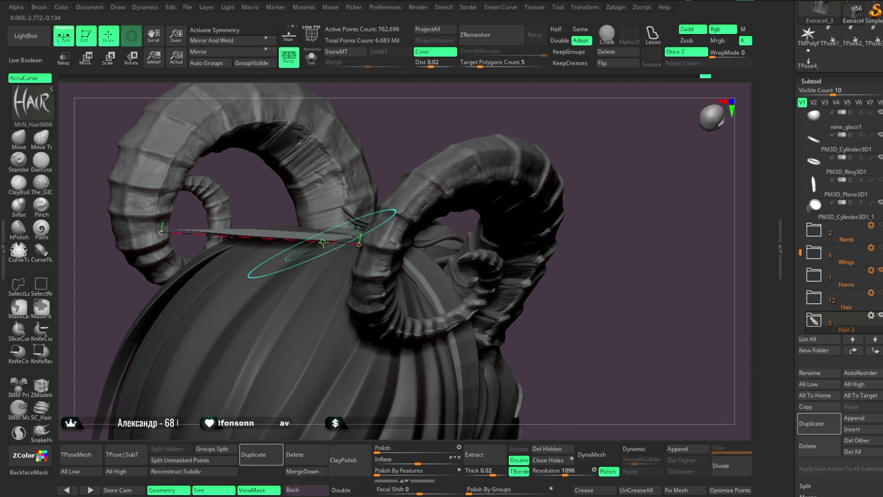
left_click(331, 237)
mouse_move(406, 148)
left_mouse_down()
mouse_move(411, 207)
mouse_move(407, 164)
left_mouse_up()
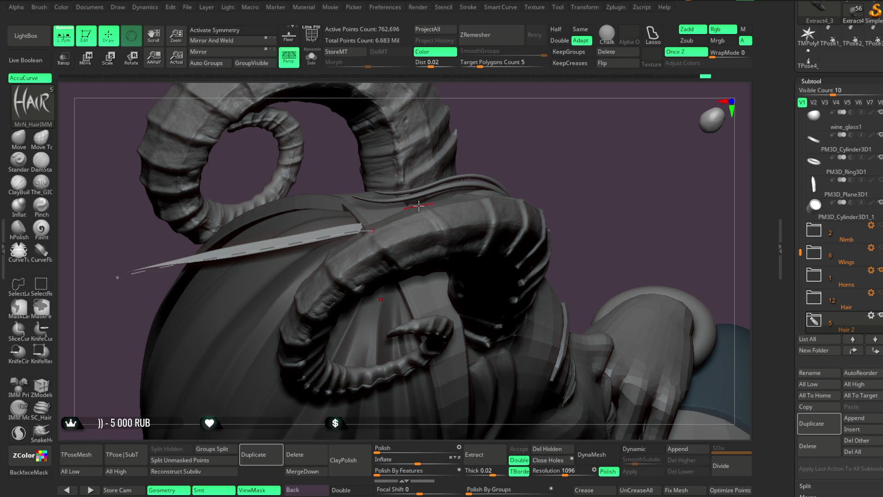
Pull the strand curve's end down and left, then check it around both horns
mouse_move(558, 202)
left_mouse_down()
mouse_move(550, 151)
mouse_move(529, 152)
left_mouse_up()
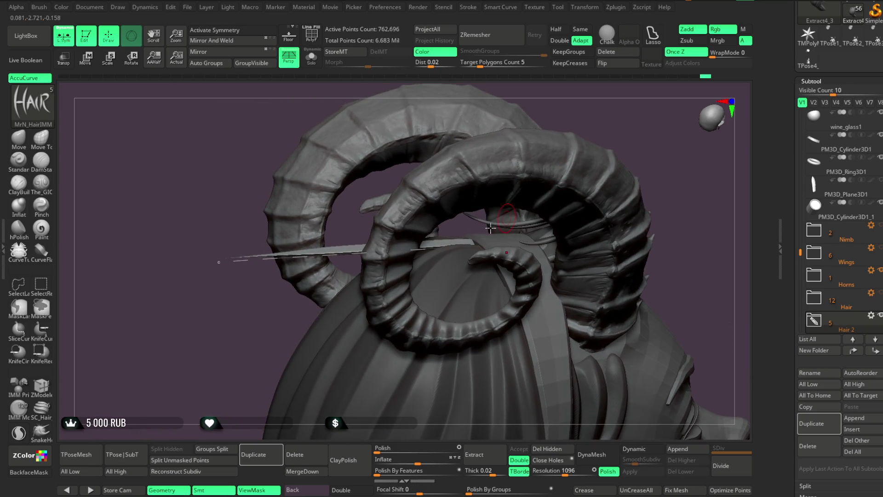
mouse_move(217, 270)
left_mouse_down()
mouse_move(224, 348)
mouse_move(257, 313)
left_mouse_up()
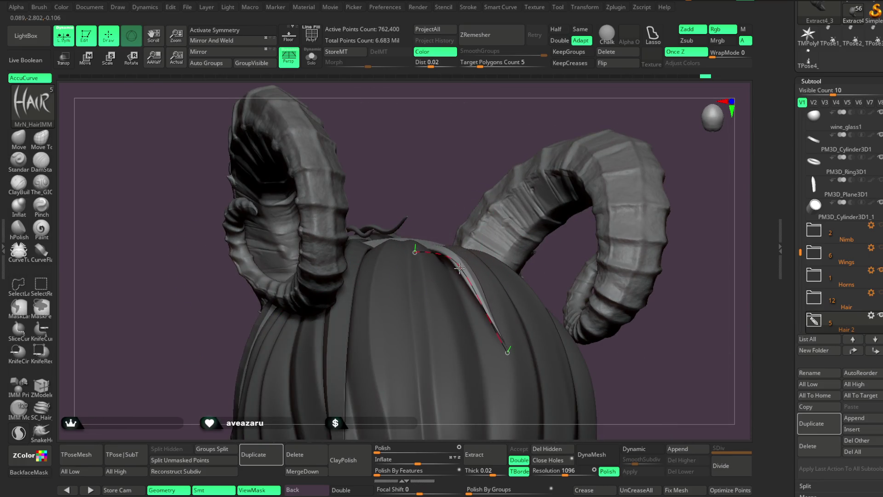
mouse_move(457, 182)
left_mouse_down()
mouse_move(531, 181)
mouse_move(567, 203)
mouse_move(566, 193)
mouse_move(518, 225)
left_mouse_up()
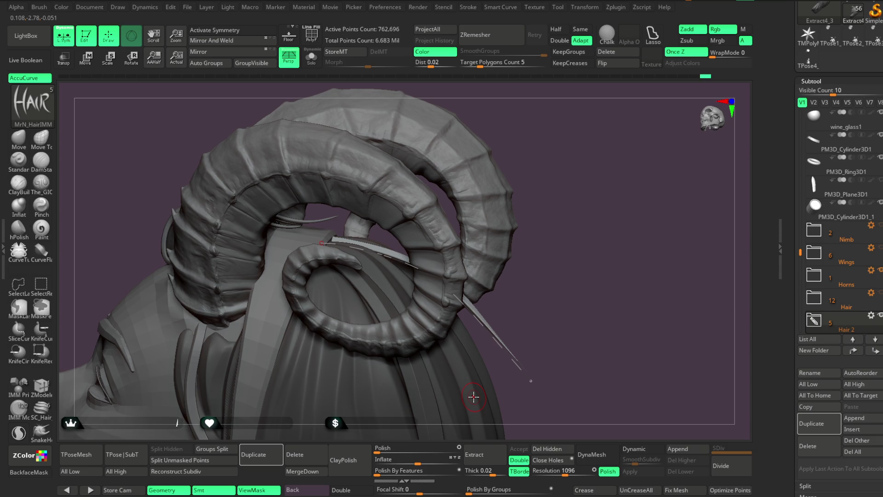
left_click_drag(581, 177, 552, 202)
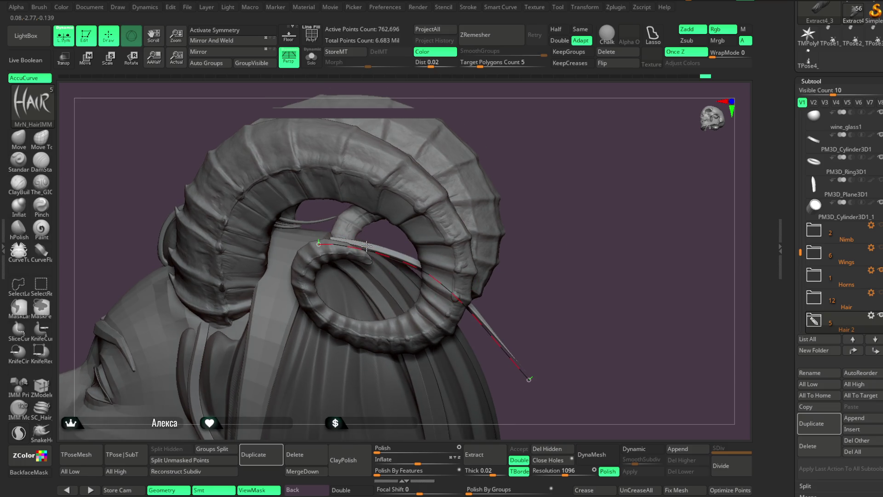
left_click_drag(547, 115, 515, 88)
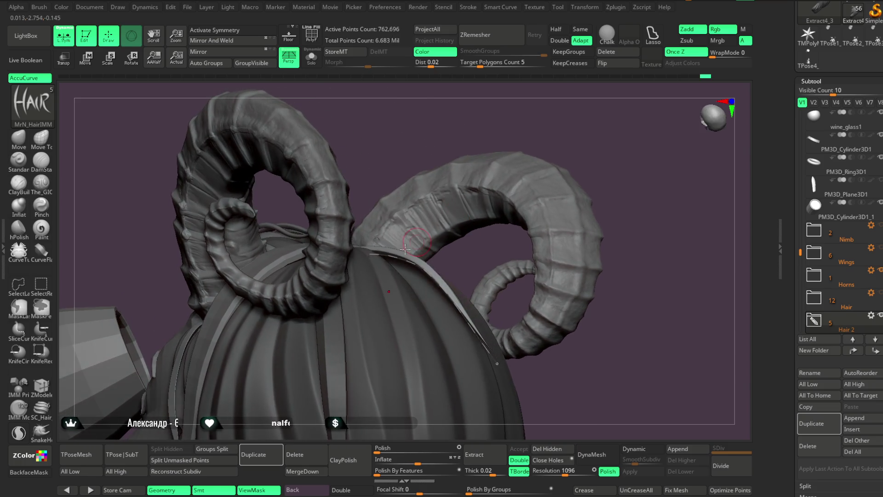
mouse_move(464, 252)
left_mouse_down()
mouse_move(435, 180)
mouse_move(469, 191)
mouse_move(494, 156)
mouse_move(555, 171)
mouse_move(450, 253)
left_mouse_up()
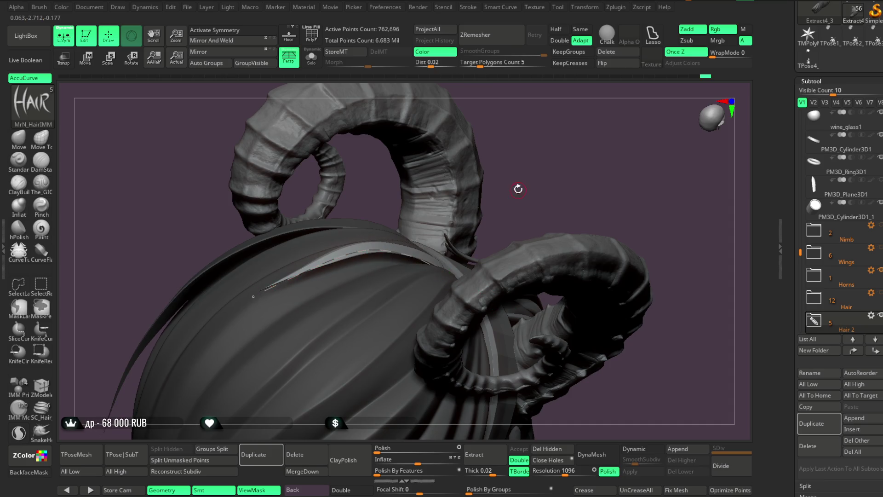
Extend the strand across the crown by dragging its curve end left, checking it around the horns
left_click_drag(516, 189, 345, 253)
mouse_move(566, 166)
left_mouse_down()
mouse_move(567, 154)
mouse_move(563, 170)
left_mouse_up()
right_click(421, 265)
left_click_drag(474, 221, 425, 274)
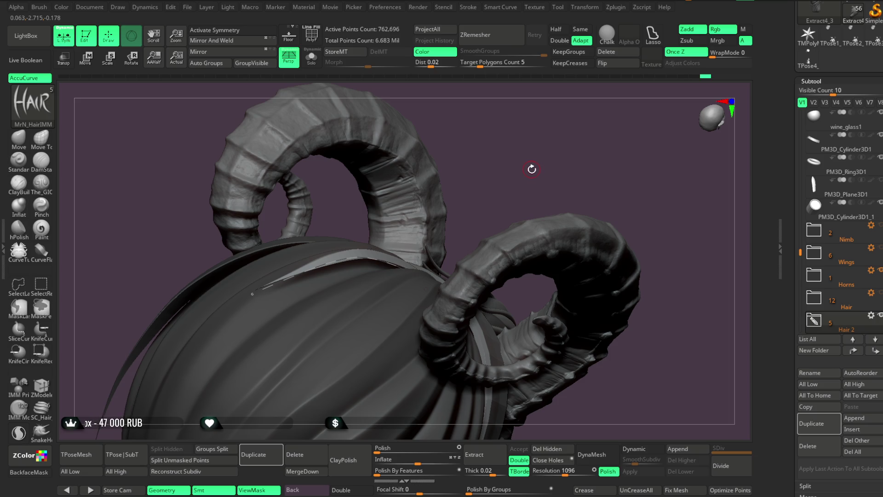
mouse_move(536, 158)
left_mouse_down()
mouse_move(529, 103)
mouse_move(523, 166)
mouse_move(423, 190)
left_mouse_up()
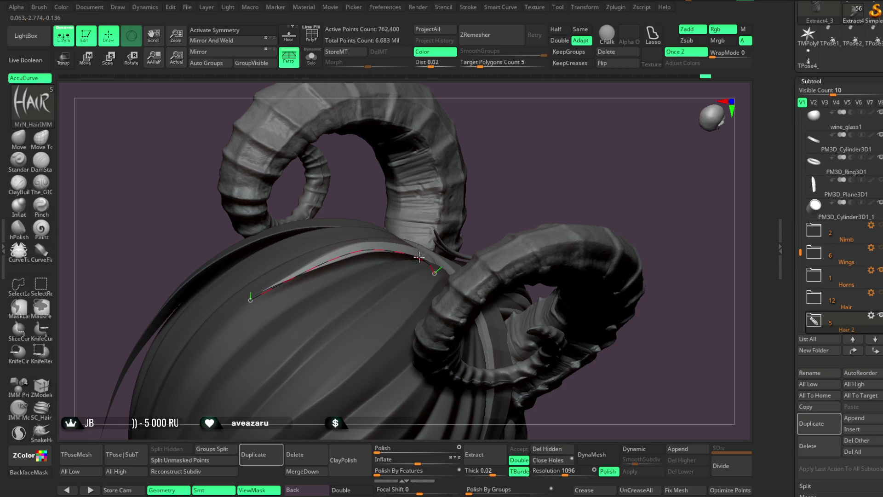
mouse_move(526, 189)
left_mouse_down()
mouse_move(532, 95)
mouse_move(544, 90)
mouse_move(534, 110)
left_mouse_up()
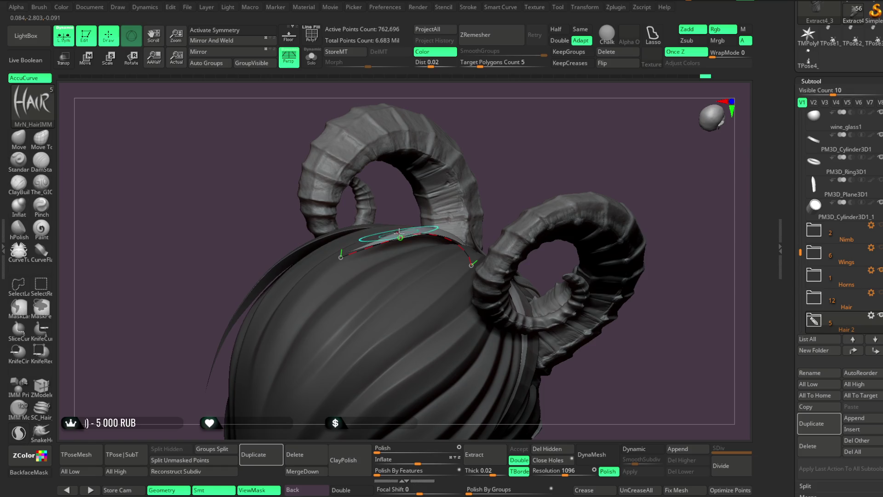
left_click_drag(404, 193, 430, 142)
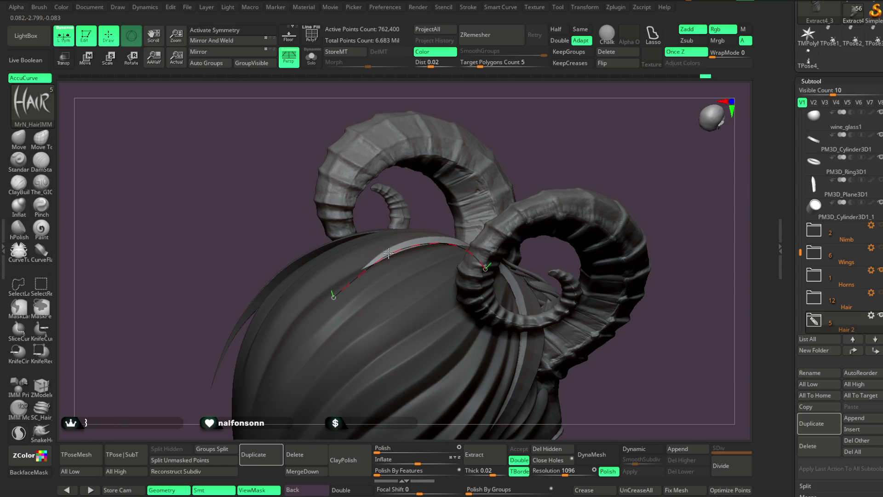
left_click_drag(335, 295, 327, 291)
left_click_drag(566, 136, 582, 173)
mouse_move(649, 149)
left_mouse_down()
mouse_move(573, 168)
mouse_move(550, 185)
mouse_move(562, 163)
mouse_move(506, 207)
left_mouse_up()
mouse_move(483, 148)
left_mouse_down()
mouse_move(479, 163)
mouse_move(493, 197)
left_mouse_up()
mouse_move(583, 99)
left_mouse_down()
mouse_move(565, 90)
mouse_move(412, 230)
left_mouse_up()
mouse_move(478, 171)
left_mouse_down()
mouse_move(418, 208)
mouse_move(488, 152)
mouse_move(519, 109)
mouse_move(480, 115)
mouse_move(498, 150)
mouse_move(526, 170)
mouse_move(522, 138)
mouse_move(527, 153)
mouse_move(514, 156)
mouse_move(529, 197)
left_mouse_up()
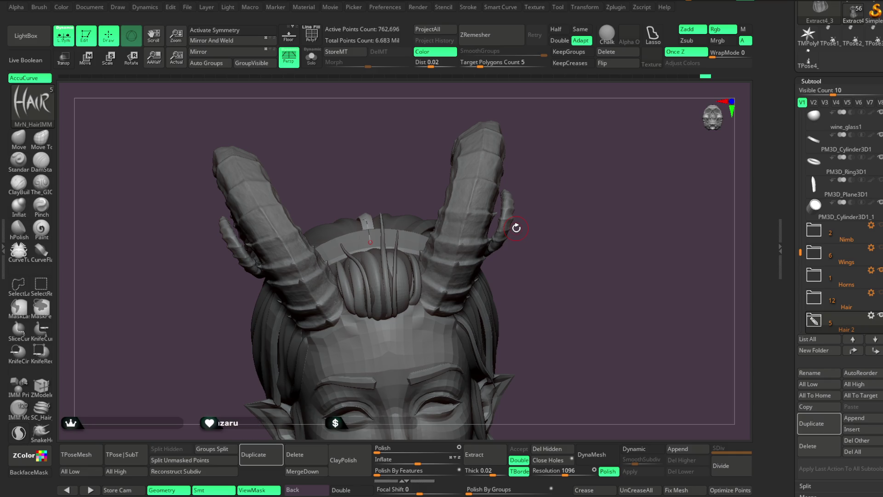
Orbit to a top view, check brush size, and draw another hair strand between the horns
mouse_move(591, 211)
left_mouse_down()
mouse_move(603, 207)
mouse_move(591, 201)
mouse_move(601, 212)
mouse_move(615, 201)
mouse_move(644, 208)
mouse_move(599, 217)
mouse_move(638, 228)
mouse_move(587, 207)
mouse_move(609, 239)
mouse_move(575, 239)
left_mouse_up()
left_click_drag(464, 188, 500, 175)
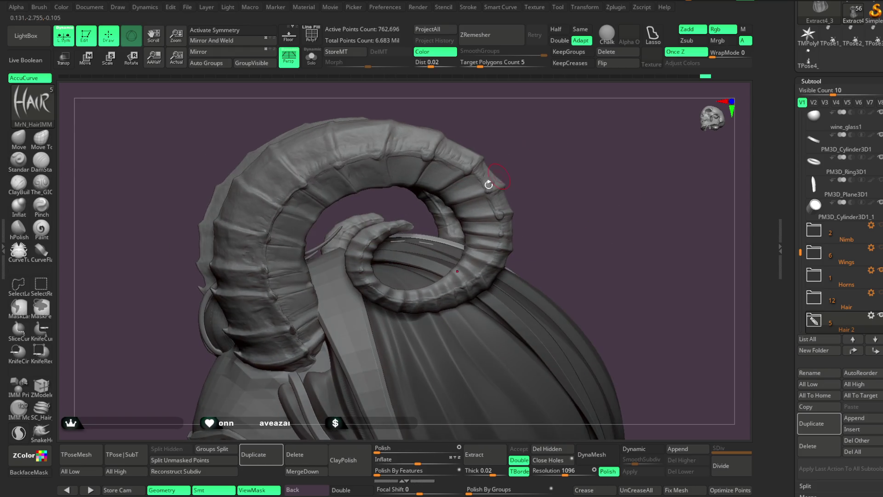
mouse_move(522, 141)
left_mouse_down()
mouse_move(542, 136)
mouse_move(491, 143)
mouse_move(367, 238)
left_mouse_up()
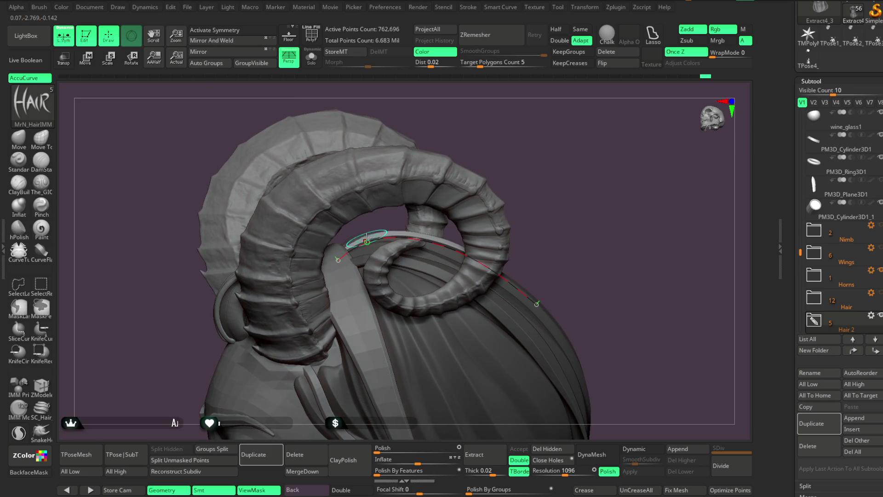
mouse_move(541, 193)
left_mouse_down()
mouse_move(533, 152)
mouse_move(558, 194)
mouse_move(536, 162)
mouse_move(552, 171)
mouse_move(523, 171)
mouse_move(532, 156)
mouse_move(414, 197)
mouse_move(492, 193)
mouse_move(410, 224)
mouse_move(473, 186)
mouse_move(485, 165)
mouse_move(477, 189)
left_mouse_up()
key("space")
key("space")
left_click_drag(404, 292, 418, 220)
mouse_move(483, 200)
left_mouse_down()
mouse_move(450, 179)
mouse_move(481, 182)
mouse_move(441, 193)
mouse_move(567, 145)
left_mouse_up()
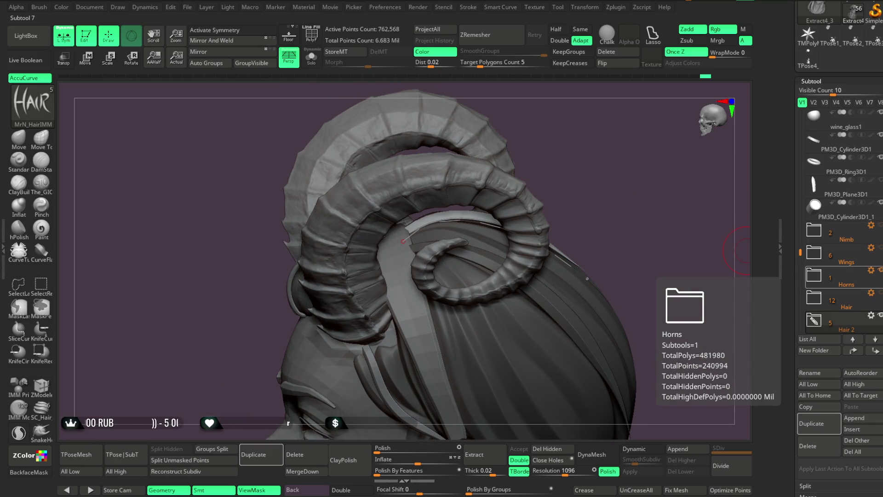
Hide the Horns subtool and turn the view to face the hair strands from the front
left_click(879, 270)
left_click(501, 221)
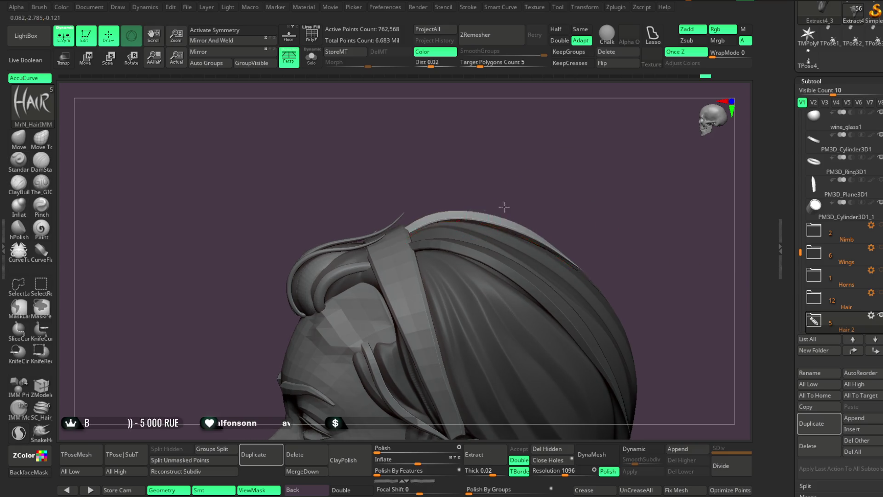
mouse_move(473, 150)
left_mouse_down()
mouse_move(605, 187)
mouse_move(595, 191)
mouse_move(605, 232)
mouse_move(603, 156)
mouse_move(591, 138)
mouse_move(600, 219)
mouse_move(633, 144)
left_mouse_up()
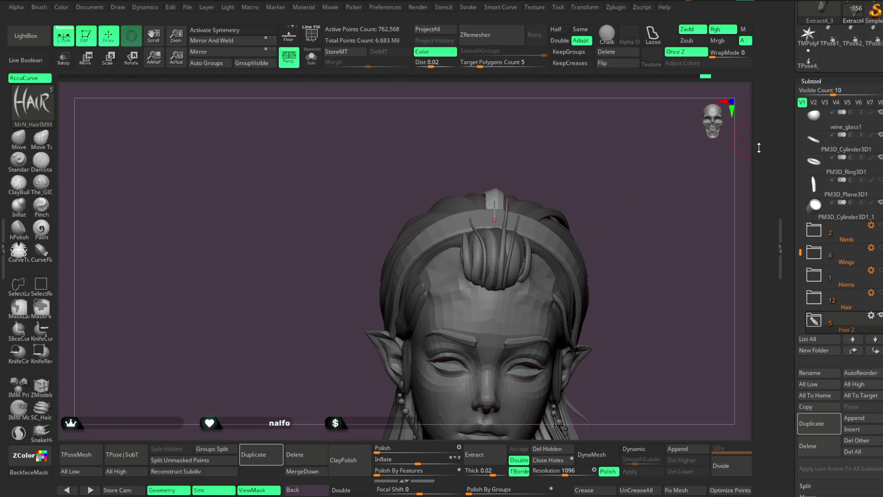
scroll(754, 140, "up", 3)
scroll(754, 140, "up", 2)
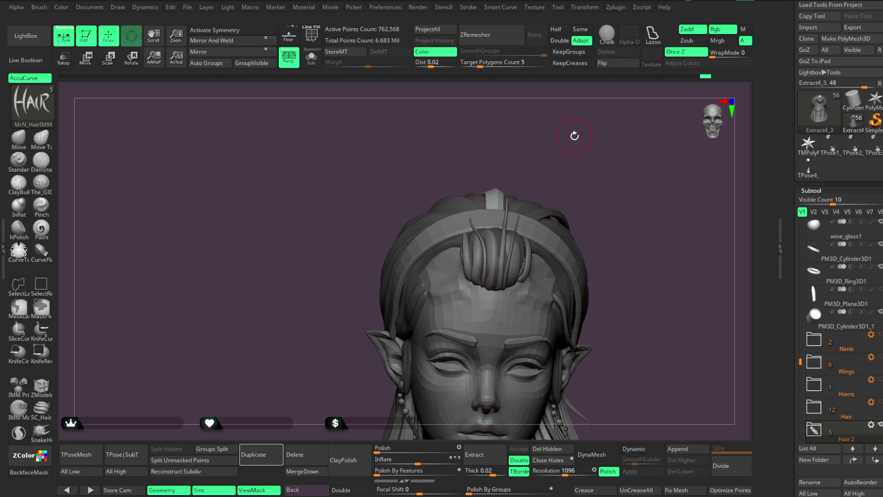
Pull the top hair strand with the Move brush so it arcs forward over the crown
mouse_move(564, 189)
left_mouse_down()
mouse_move(623, 173)
mouse_move(552, 155)
mouse_move(572, 150)
mouse_move(537, 156)
mouse_move(503, 108)
left_mouse_up()
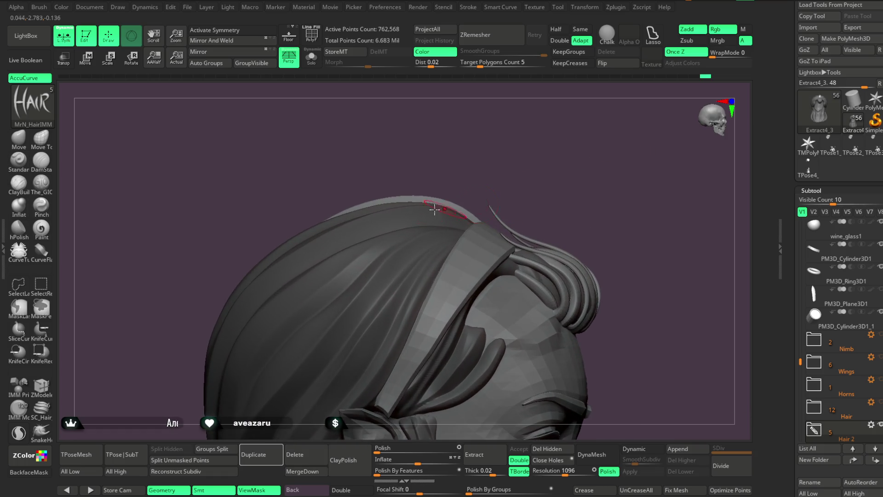
left_click(18, 138)
key("space")
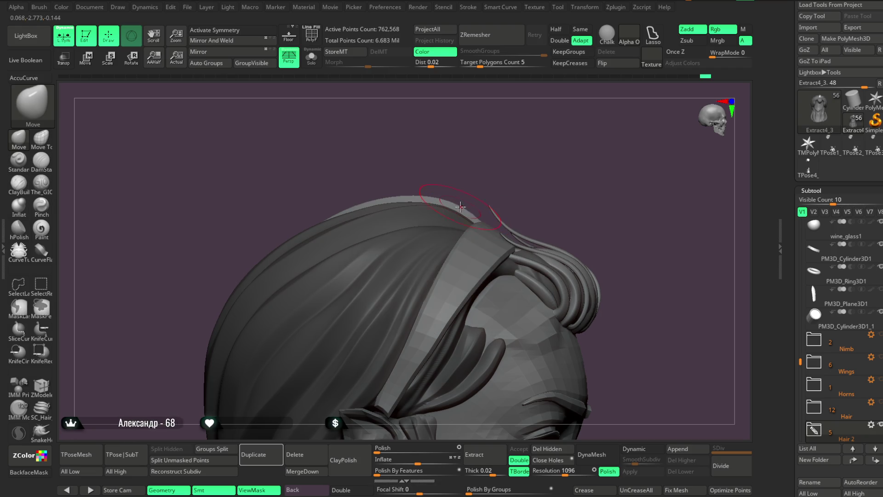
mouse_move(477, 189)
left_mouse_down()
mouse_move(492, 183)
mouse_move(450, 201)
left_mouse_up()
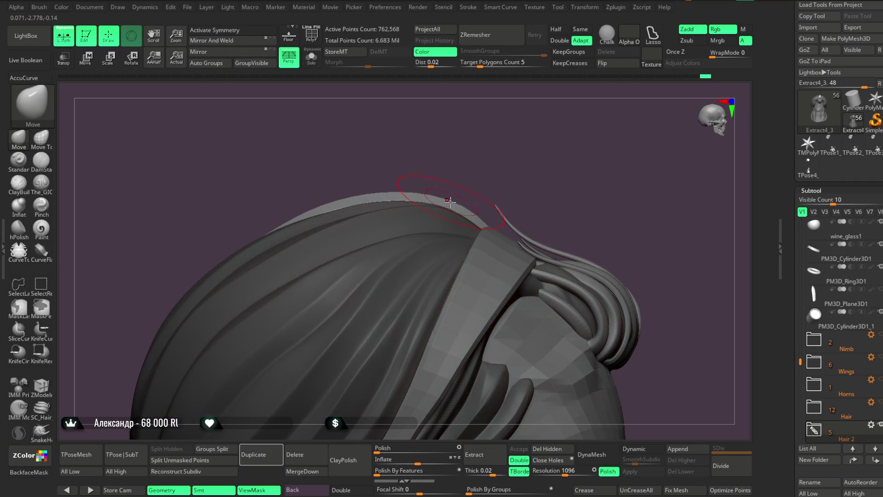
left_click_drag(506, 183, 449, 207)
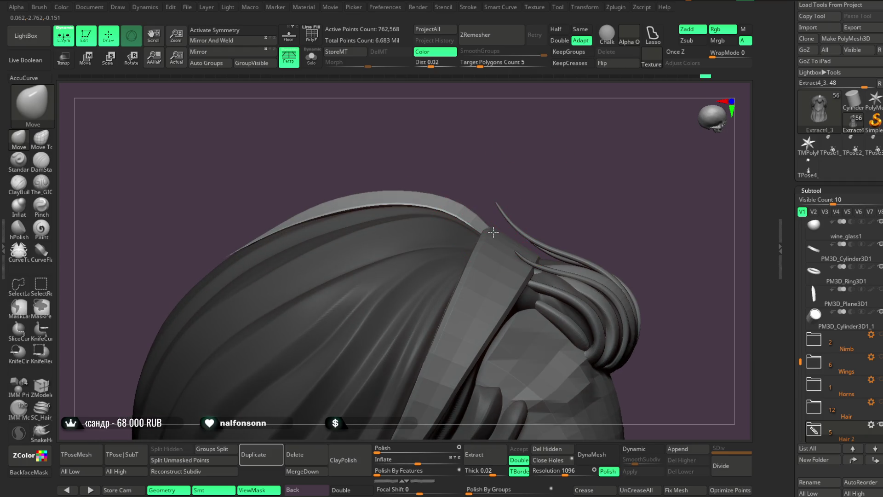
mouse_move(524, 209)
left_mouse_down()
mouse_move(555, 168)
mouse_move(525, 162)
mouse_move(550, 150)
mouse_move(524, 132)
mouse_move(528, 146)
mouse_move(555, 156)
mouse_move(537, 170)
left_mouse_up()
key("space")
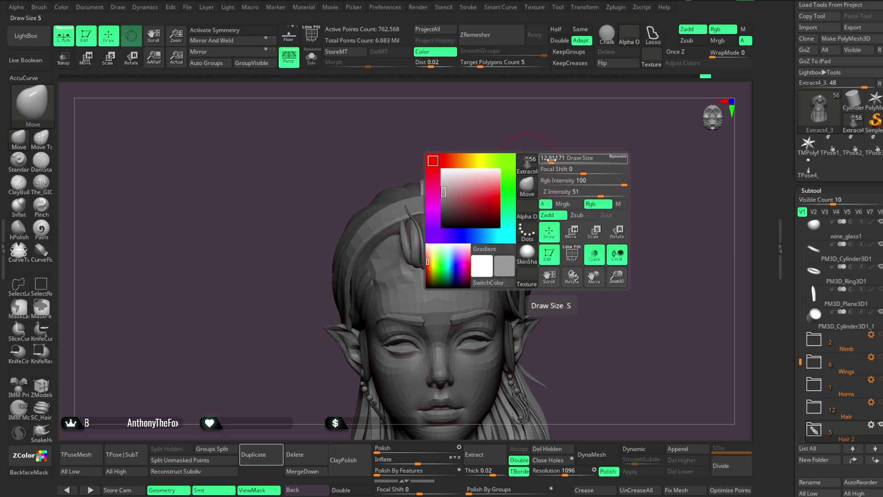
mouse_move(554, 154)
left_mouse_down()
mouse_move(546, 153)
mouse_move(558, 166)
left_mouse_up()
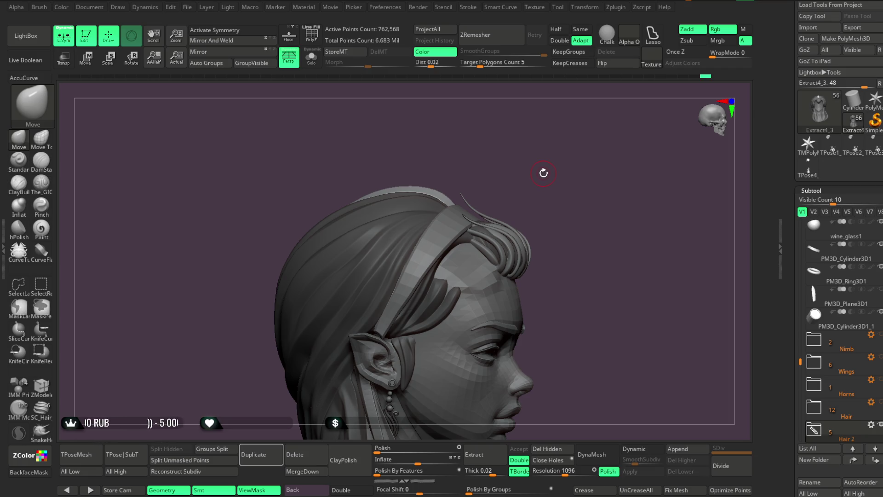
left_click_drag(544, 164, 526, 150)
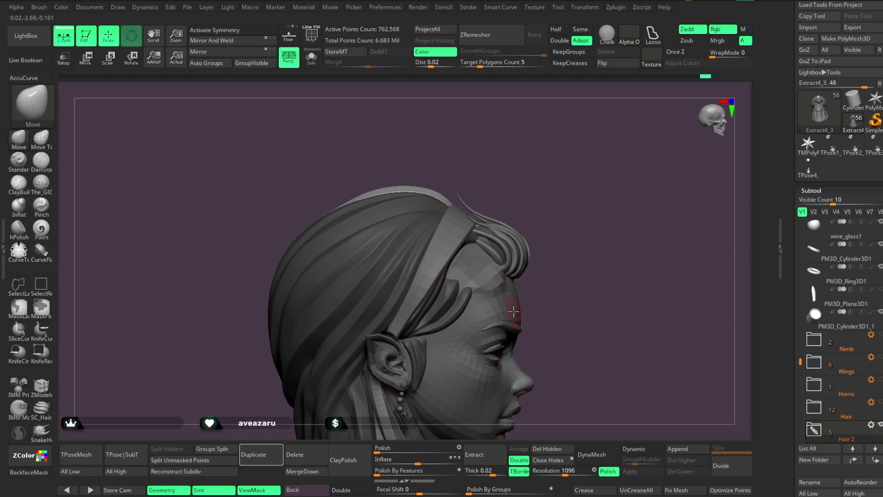
mouse_move(576, 210)
left_mouse_down()
mouse_move(562, 216)
mouse_move(574, 189)
mouse_move(553, 173)
mouse_move(496, 205)
left_mouse_up()
key("space")
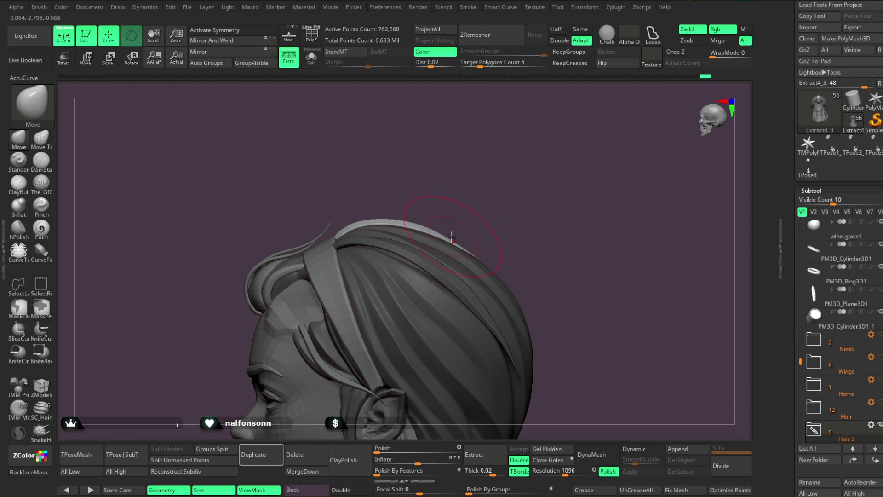
mouse_move(521, 230)
left_mouse_down()
mouse_move(551, 200)
mouse_move(533, 187)
mouse_move(548, 193)
mouse_move(578, 278)
left_mouse_up()
key("space")
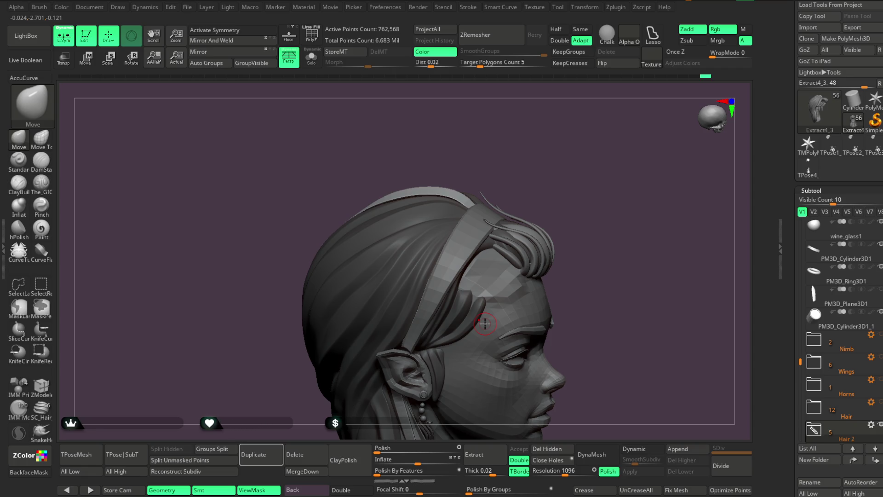
mouse_move(591, 216)
left_mouse_down()
mouse_move(542, 164)
mouse_move(547, 207)
mouse_move(414, 189)
left_mouse_up()
key("space")
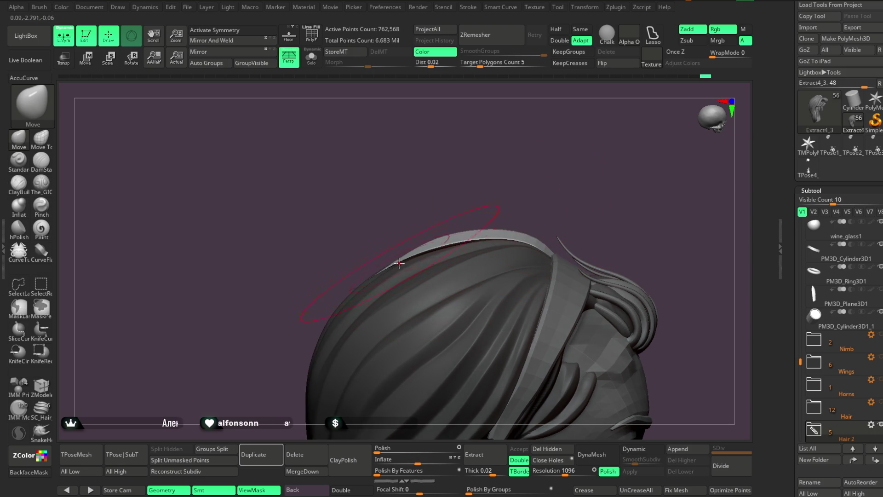
mouse_move(544, 195)
left_mouse_down()
mouse_move(603, 171)
mouse_move(591, 197)
mouse_move(450, 254)
mouse_move(443, 244)
mouse_move(534, 199)
mouse_move(529, 179)
mouse_move(550, 190)
mouse_move(558, 242)
mouse_move(559, 186)
mouse_move(559, 199)
left_mouse_up()
key("space")
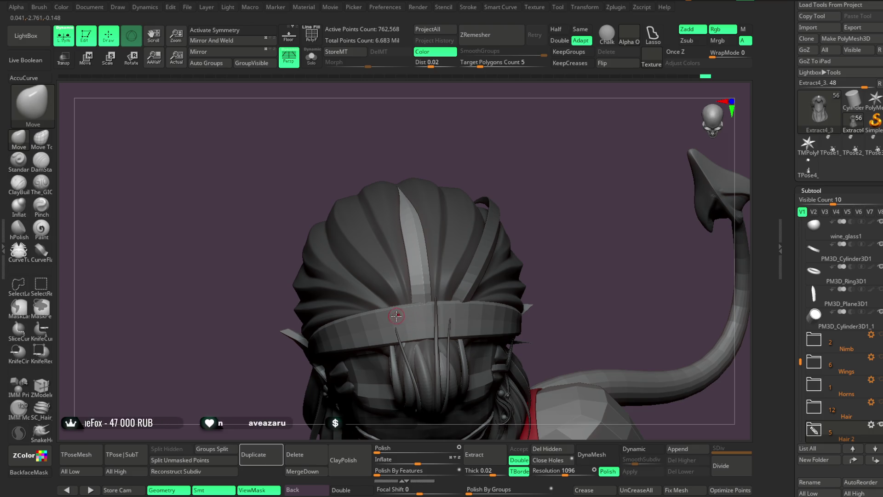
mouse_move(528, 177)
left_mouse_down()
mouse_move(518, 167)
mouse_move(519, 175)
left_mouse_up()
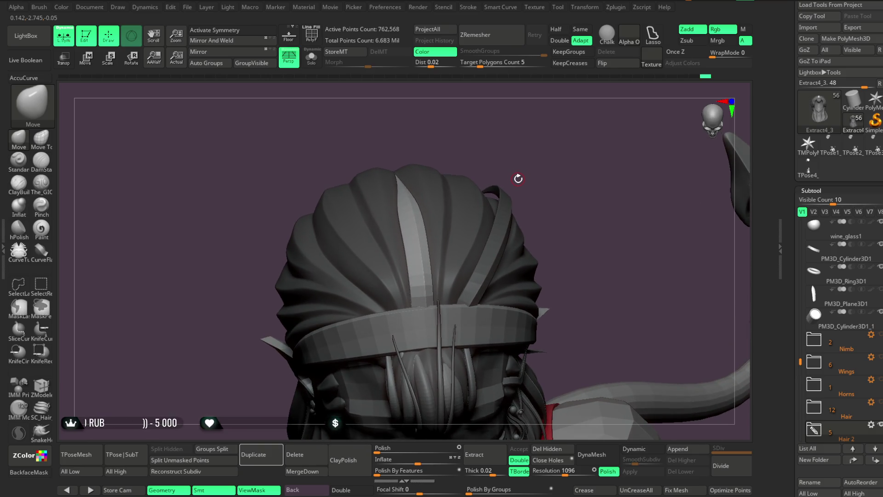
Draw new hair strands with the curve brush up from the headband and along the hair top
key("b")
left_click_drag(397, 317, 299, 219)
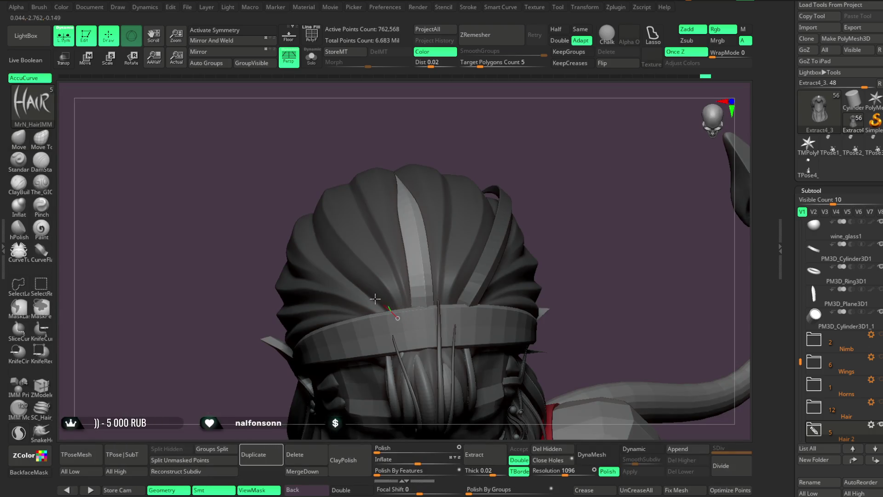
mouse_move(350, 142)
left_mouse_down()
mouse_move(369, 128)
mouse_move(420, 146)
mouse_move(446, 158)
mouse_move(439, 172)
mouse_move(455, 152)
mouse_move(485, 171)
mouse_move(543, 171)
mouse_move(531, 162)
mouse_move(515, 230)
mouse_move(459, 257)
mouse_move(304, 244)
left_mouse_up()
key("space")
mouse_move(548, 150)
left_mouse_down()
mouse_move(540, 110)
mouse_move(523, 128)
left_mouse_up()
mouse_move(498, 244)
left_mouse_down()
mouse_move(317, 246)
mouse_move(307, 230)
left_mouse_up()
mouse_move(508, 138)
left_mouse_down()
mouse_move(511, 149)
mouse_move(430, 109)
mouse_move(303, 324)
mouse_move(395, 308)
mouse_move(452, 239)
mouse_move(509, 134)
mouse_move(530, 120)
mouse_move(479, 254)
left_mouse_up()
mouse_move(514, 199)
left_mouse_down()
mouse_move(503, 174)
mouse_move(487, 183)
left_mouse_up()
Raise the curve strand's end so it runs higher along the headband, checking from several angles
mouse_move(416, 227)
left_mouse_down()
mouse_move(509, 211)
mouse_move(532, 154)
mouse_move(351, 287)
left_mouse_up()
mouse_move(493, 164)
left_mouse_down()
mouse_move(429, 271)
mouse_move(487, 199)
left_mouse_up()
mouse_move(436, 262)
left_mouse_down()
mouse_move(513, 143)
mouse_move(408, 262)
left_mouse_up()
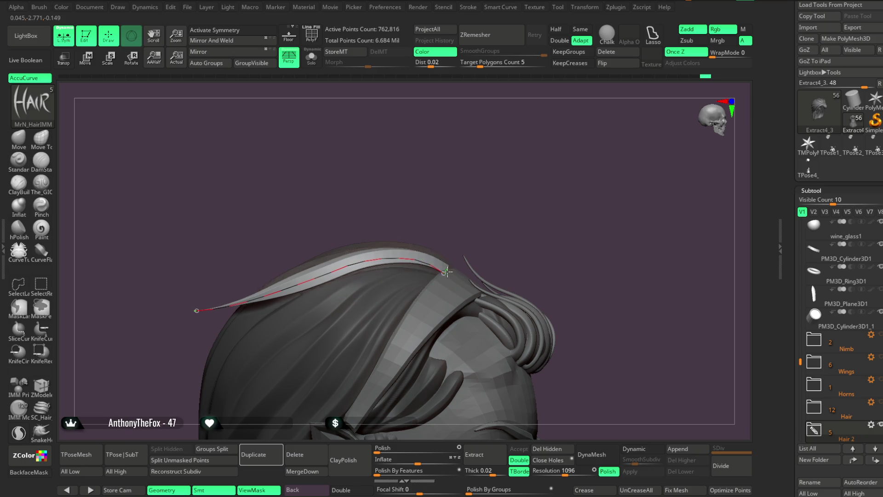
mouse_move(482, 208)
left_mouse_down()
mouse_move(510, 217)
mouse_move(502, 153)
mouse_move(491, 148)
mouse_move(365, 249)
left_mouse_up()
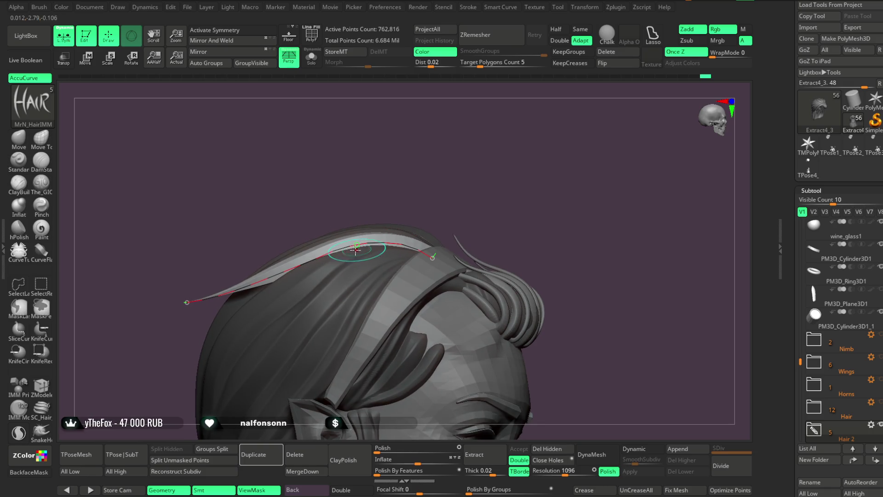
left_click_drag(328, 215, 241, 291)
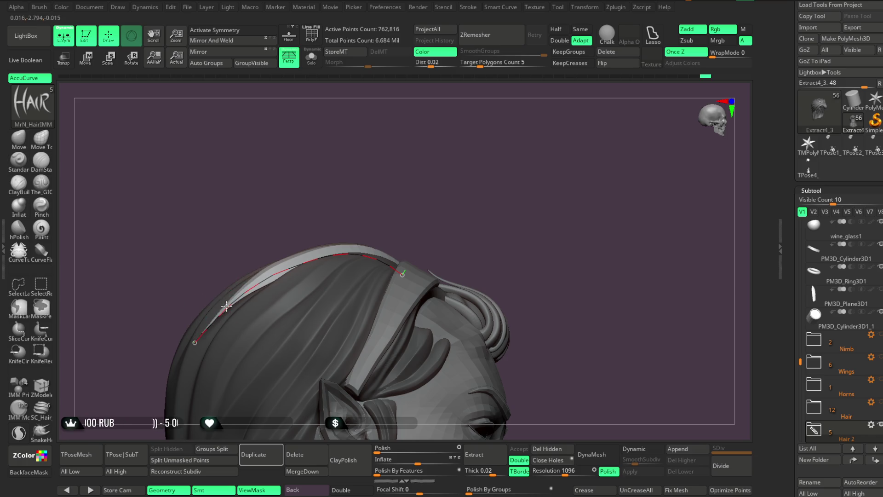
mouse_move(231, 304)
left_mouse_down()
mouse_move(345, 175)
mouse_move(222, 327)
left_mouse_up()
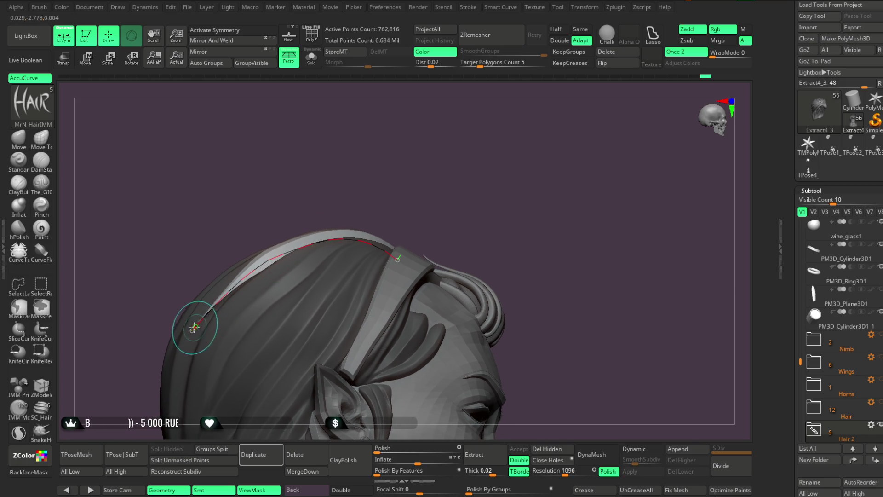
left_click_drag(449, 177, 373, 246)
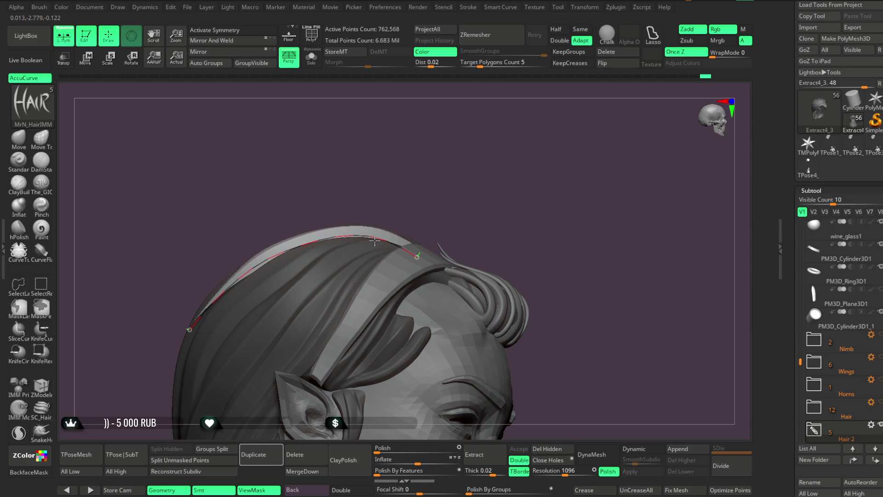
mouse_move(413, 176)
left_mouse_down()
mouse_move(453, 157)
mouse_move(260, 289)
left_mouse_up()
mouse_move(363, 213)
left_mouse_down()
mouse_move(518, 166)
mouse_move(311, 255)
left_mouse_up()
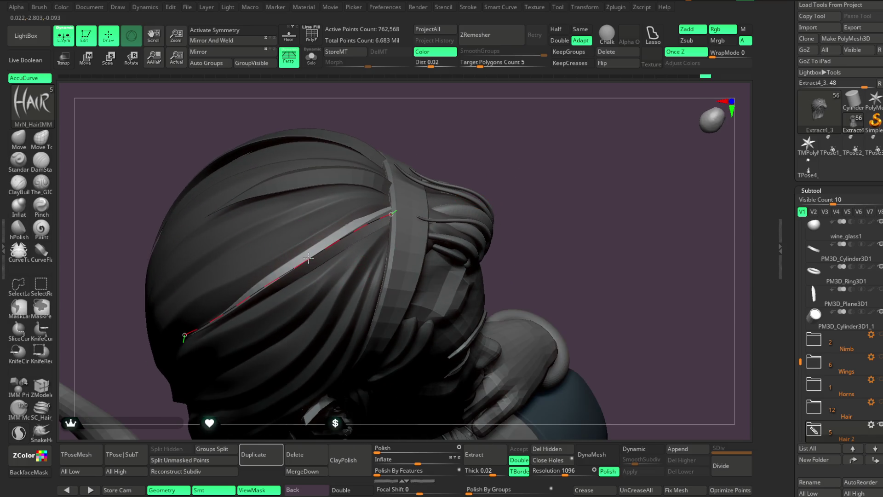
mouse_move(398, 188)
left_mouse_down()
mouse_move(461, 122)
mouse_move(440, 150)
left_mouse_up()
left_click_drag(374, 251, 390, 247)
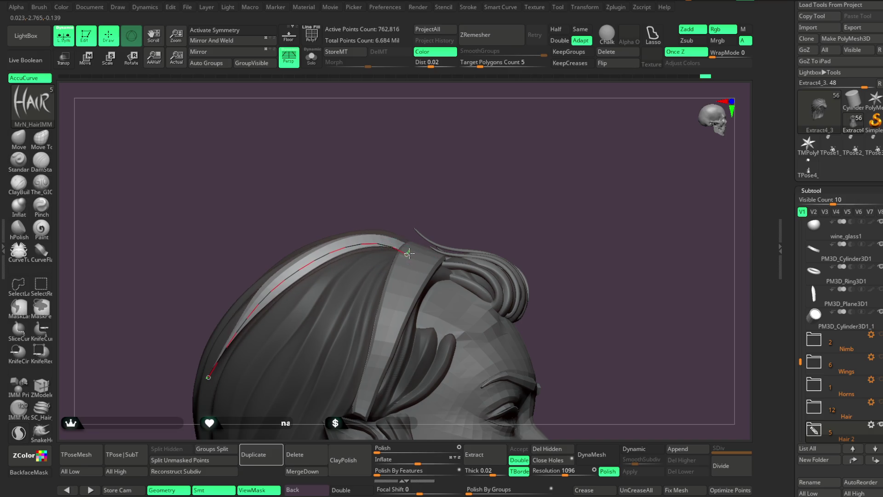
mouse_move(435, 189)
left_mouse_down()
mouse_move(483, 207)
mouse_move(472, 188)
mouse_move(456, 198)
left_mouse_up()
mouse_move(387, 193)
left_mouse_down()
mouse_move(386, 144)
mouse_move(388, 162)
left_mouse_up()
mouse_move(482, 151)
left_mouse_down()
mouse_move(526, 132)
mouse_move(452, 202)
left_mouse_up()
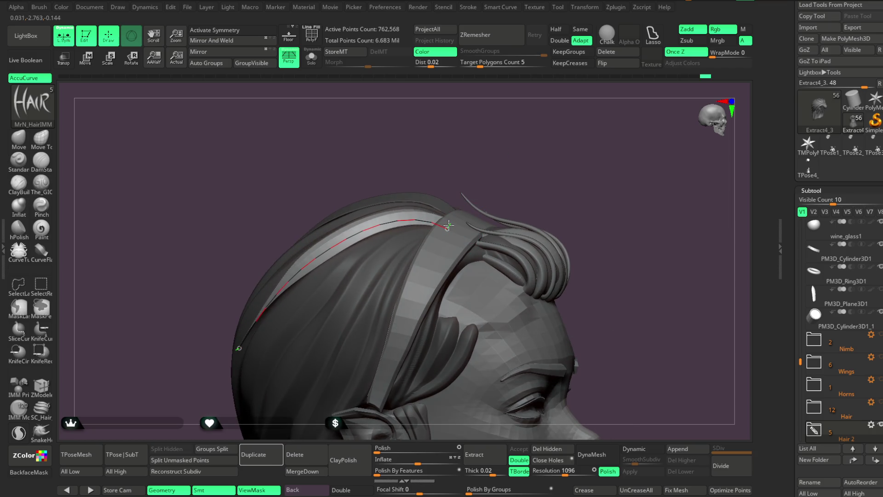
mouse_move(492, 131)
left_mouse_down()
mouse_move(495, 161)
mouse_move(441, 152)
left_mouse_up()
mouse_move(443, 167)
left_mouse_down()
mouse_move(431, 151)
mouse_move(420, 150)
mouse_move(424, 157)
left_mouse_up()
mouse_move(506, 147)
left_mouse_down()
mouse_move(486, 173)
mouse_move(483, 156)
mouse_move(516, 138)
mouse_move(513, 158)
mouse_move(502, 130)
mouse_move(511, 115)
left_mouse_up()
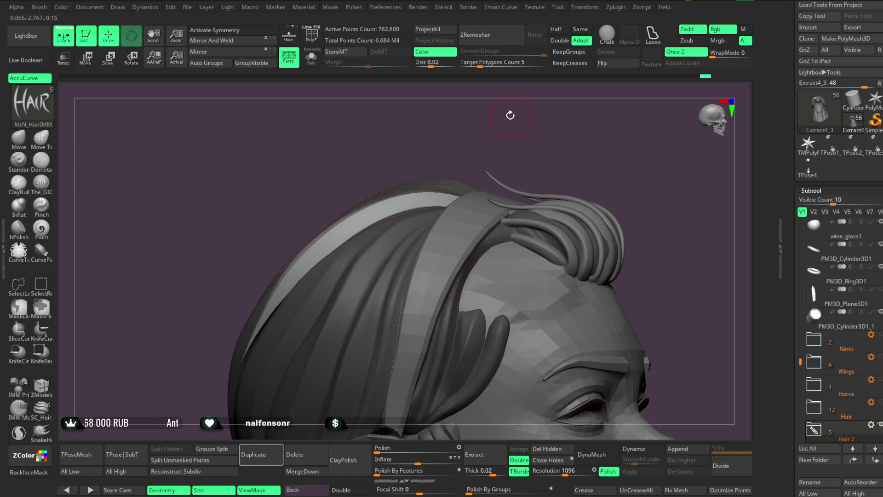
left_click(19, 138)
Rotate the view back to an upright front view of the whole bust with the Move brush active
key("space")
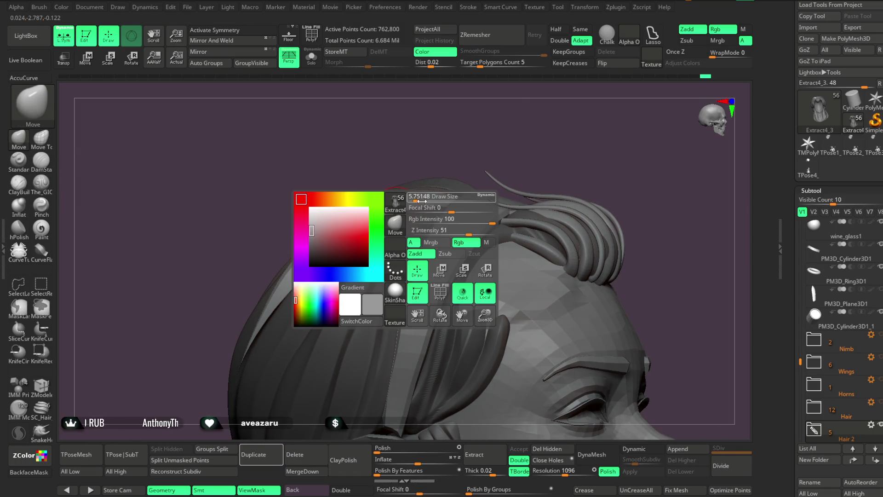
mouse_move(427, 162)
left_mouse_down()
mouse_move(435, 170)
mouse_move(326, 232)
left_mouse_up()
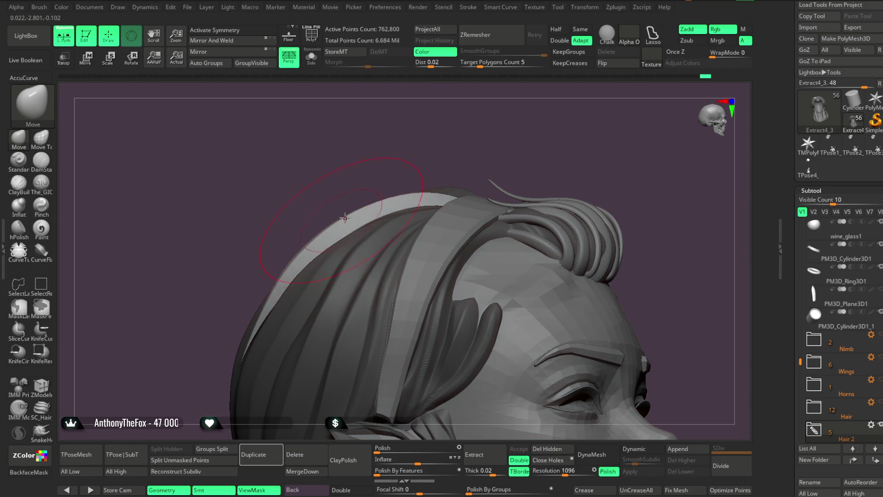
left_click_drag(418, 164, 357, 215)
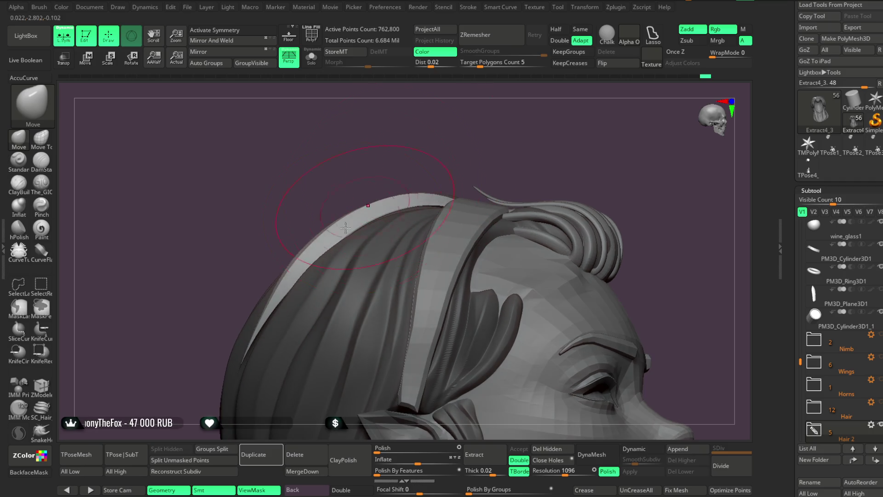
mouse_move(439, 153)
left_mouse_down()
mouse_move(473, 147)
mouse_move(492, 122)
mouse_move(431, 186)
left_mouse_up()
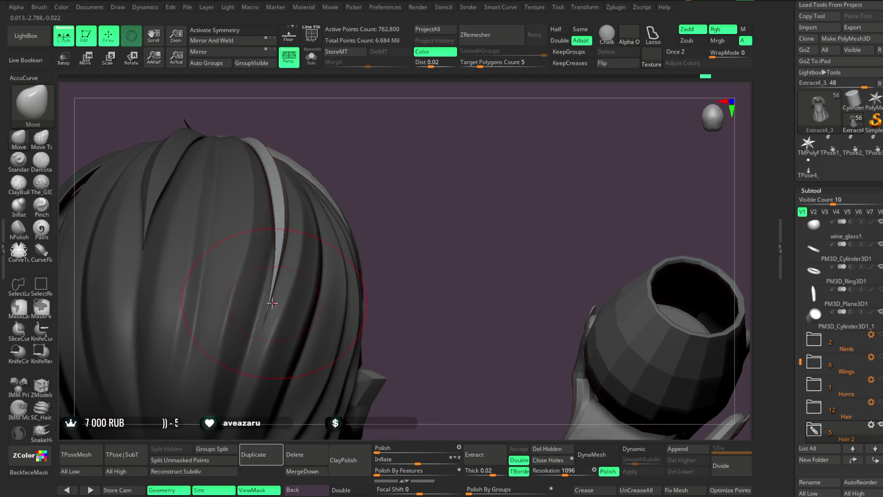
mouse_move(384, 214)
left_mouse_down()
mouse_move(367, 158)
mouse_move(388, 192)
mouse_move(364, 217)
mouse_move(380, 181)
mouse_move(360, 173)
mouse_move(406, 160)
mouse_move(412, 170)
left_mouse_up()
left_click_drag(427, 204, 412, 183)
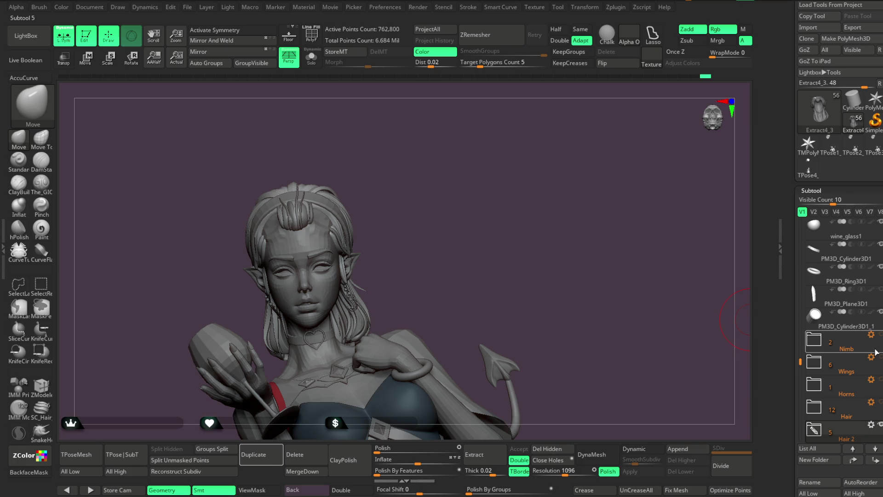
mouse_move(880, 363)
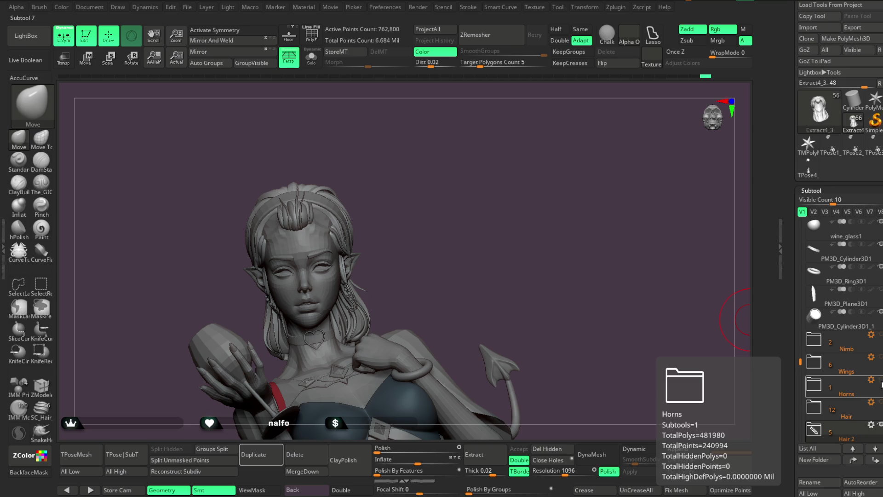
Unhide the Horns subtool and shift the view up toward the horns
left_click(880, 378)
mouse_move(438, 237)
left_mouse_down("alt")
mouse_move(449, 179)
mouse_move(475, 217)
mouse_move(500, 144)
mouse_move(497, 242)
mouse_move(492, 207)
mouse_move(517, 197)
mouse_move(468, 213)
mouse_move(437, 244)
mouse_move(469, 235)
mouse_move(467, 193)
mouse_move(465, 209)
mouse_move(473, 203)
mouse_move(442, 211)
mouse_move(481, 188)
mouse_move(507, 202)
mouse_move(473, 199)
left_mouse_up("alt")
key("space")
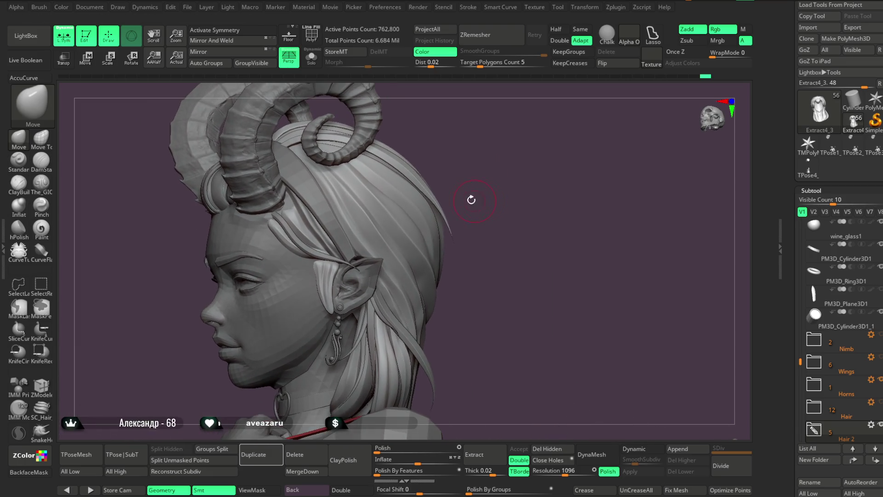
key("space")
key("shift+ctrl+s")
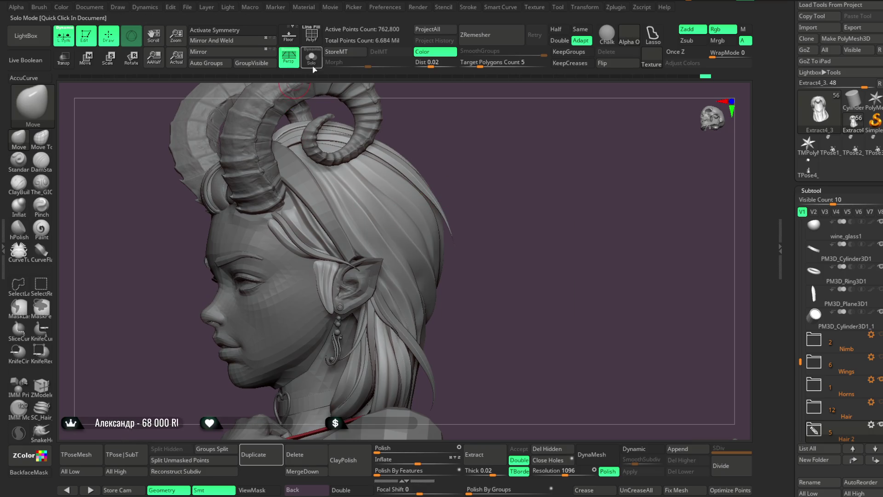
Select The_GIO brush in Zsub mode with Focal Shift 73 and orbit the soloed hair toward the side strands
mouse_move(475, 123)
left_mouse_down()
mouse_move(466, 118)
mouse_move(480, 112)
mouse_move(475, 126)
left_mouse_up()
left_click(41, 183)
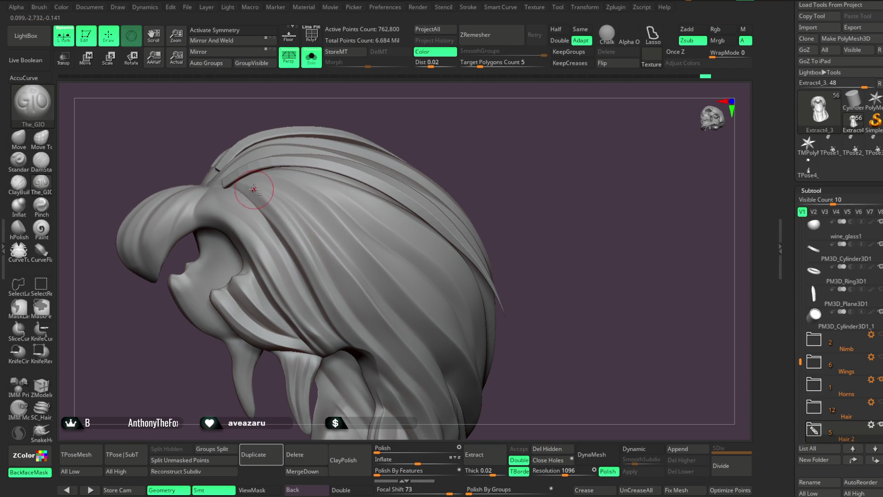
mouse_move(524, 169)
left_mouse_down()
mouse_move(505, 119)
mouse_move(335, 250)
left_mouse_up()
mouse_move(456, 212)
left_mouse_down()
mouse_move(509, 130)
mouse_move(350, 267)
left_mouse_up()
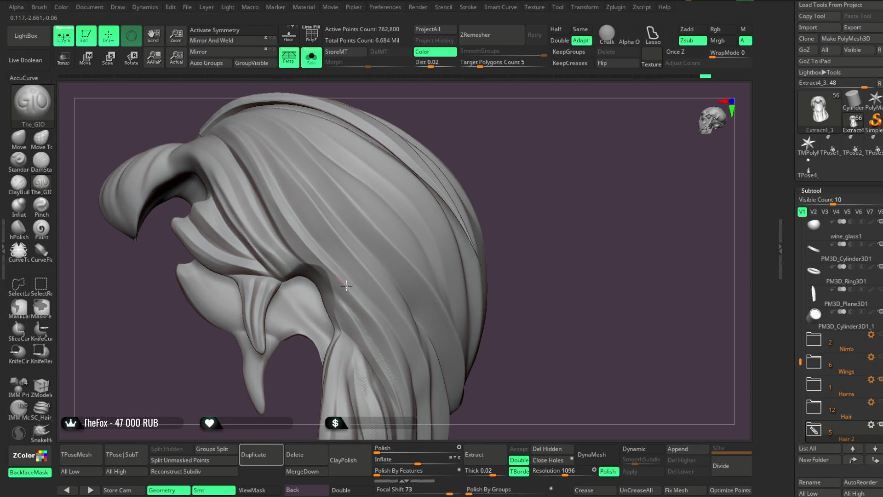
mouse_move(495, 307)
left_mouse_down()
mouse_move(524, 177)
mouse_move(387, 226)
left_mouse_up()
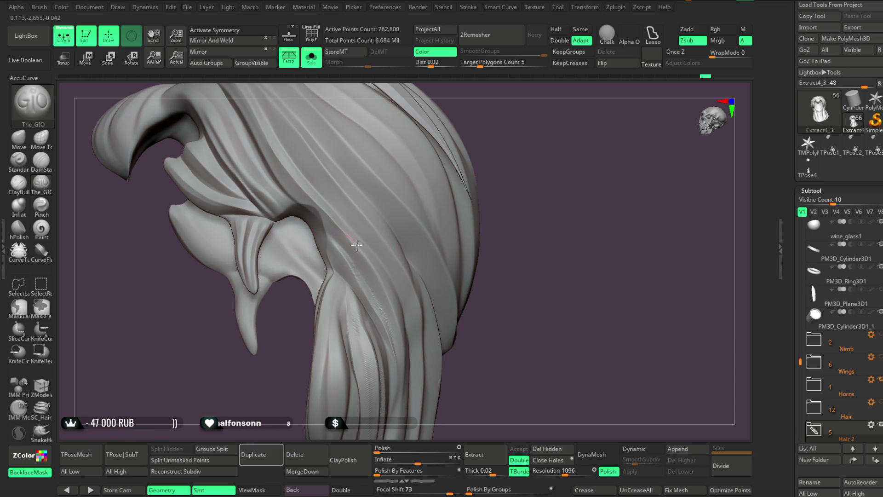
mouse_move(492, 294)
left_mouse_down()
mouse_move(498, 260)
mouse_move(345, 223)
left_mouse_up()
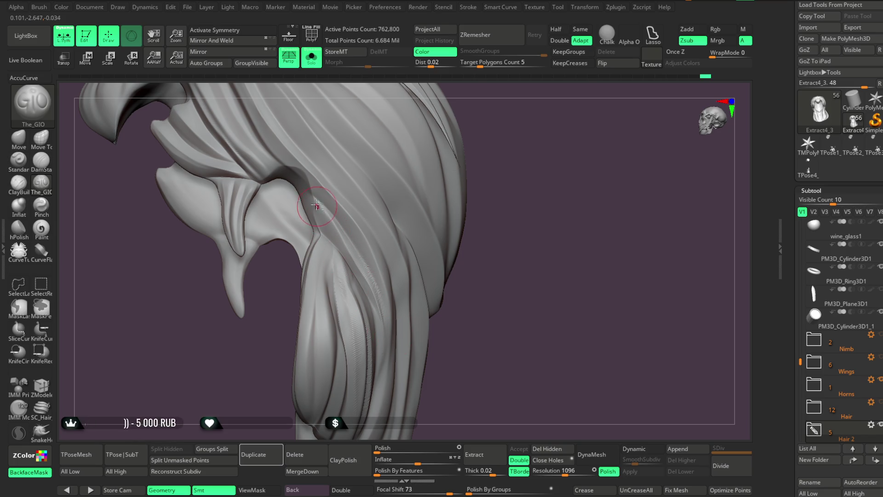
mouse_move(473, 276)
left_mouse_down()
mouse_move(475, 250)
mouse_move(526, 262)
mouse_move(477, 230)
mouse_move(533, 238)
left_mouse_up()
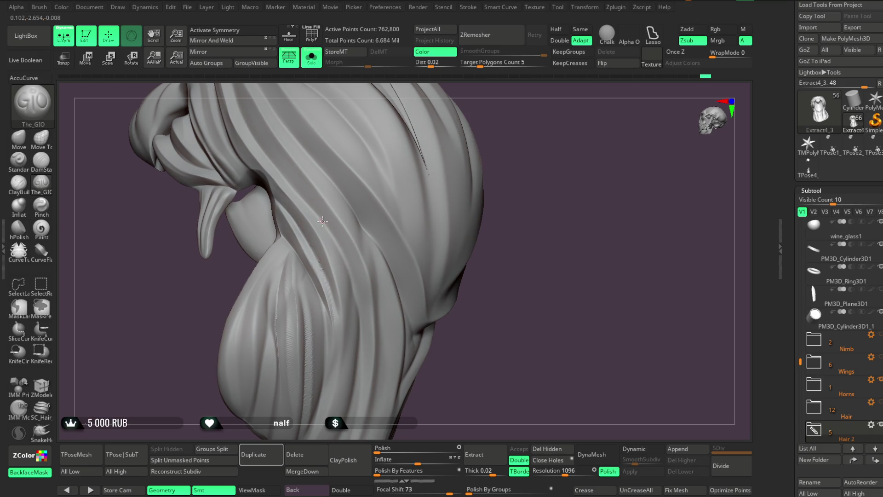
mouse_move(460, 285)
left_mouse_down()
mouse_move(416, 298)
mouse_move(345, 211)
left_mouse_up()
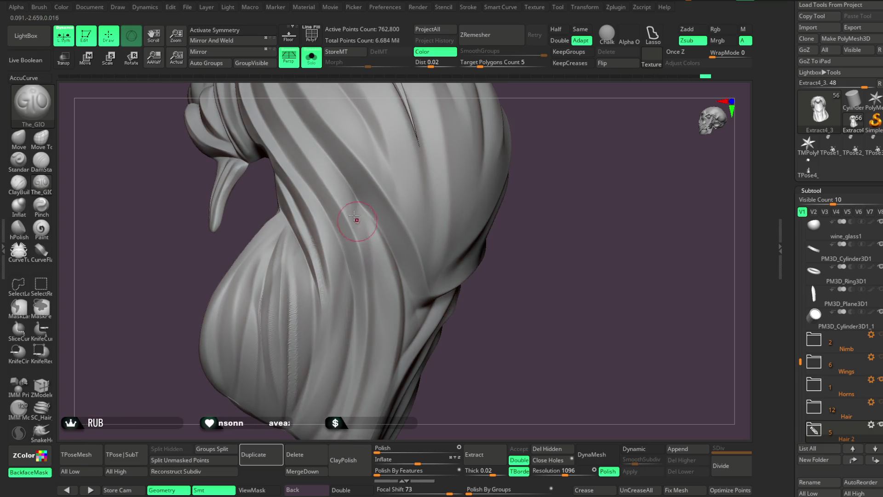
mouse_move(489, 213)
left_mouse_down()
mouse_move(567, 134)
mouse_move(374, 203)
left_mouse_up()
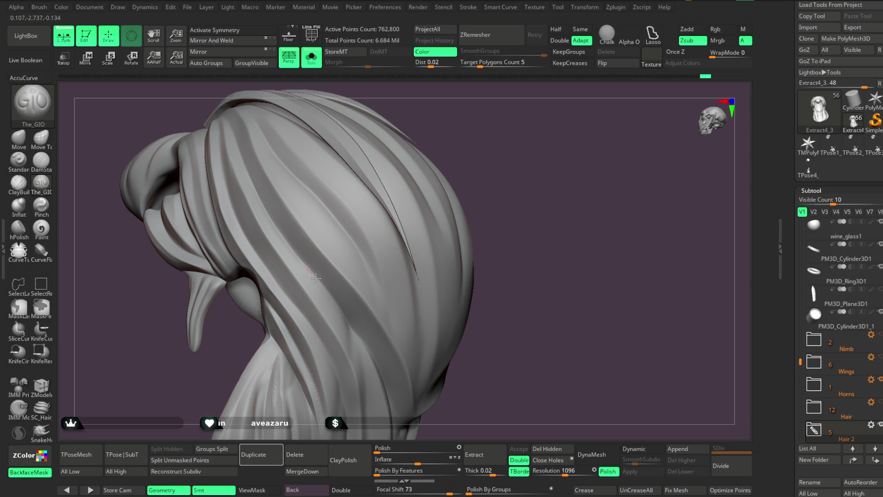
mouse_move(533, 193)
left_mouse_down()
mouse_move(548, 192)
mouse_move(555, 216)
mouse_move(518, 177)
mouse_move(529, 162)
mouse_move(614, 325)
left_mouse_up()
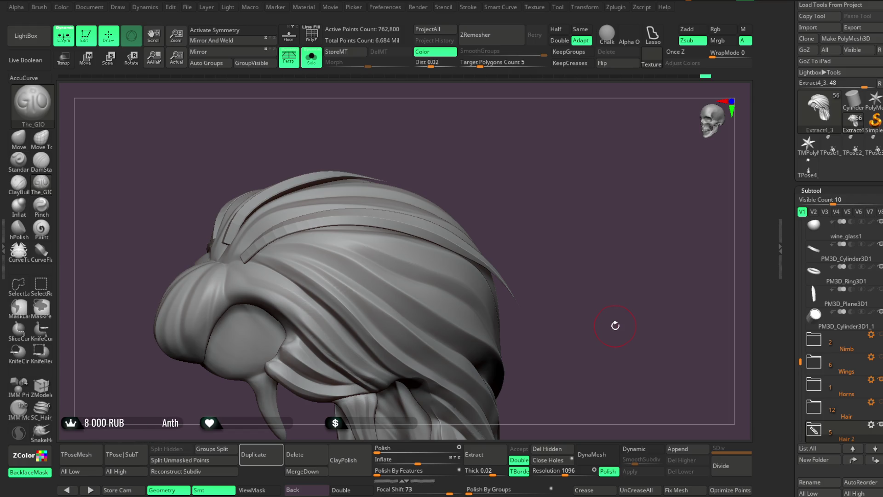
mouse_move(615, 325)
left_mouse_down()
mouse_move(568, 140)
mouse_move(586, 178)
mouse_move(509, 192)
left_mouse_up()
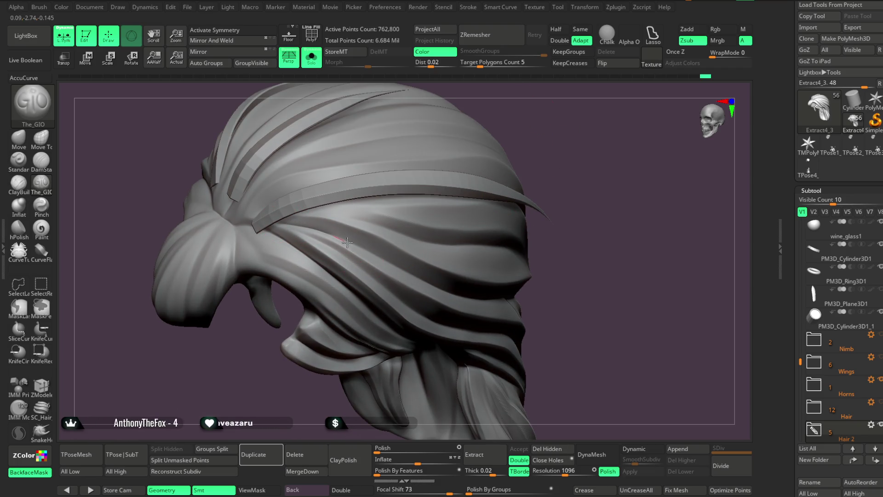
mouse_move(611, 199)
left_mouse_down()
mouse_move(601, 138)
mouse_move(545, 143)
left_mouse_up()
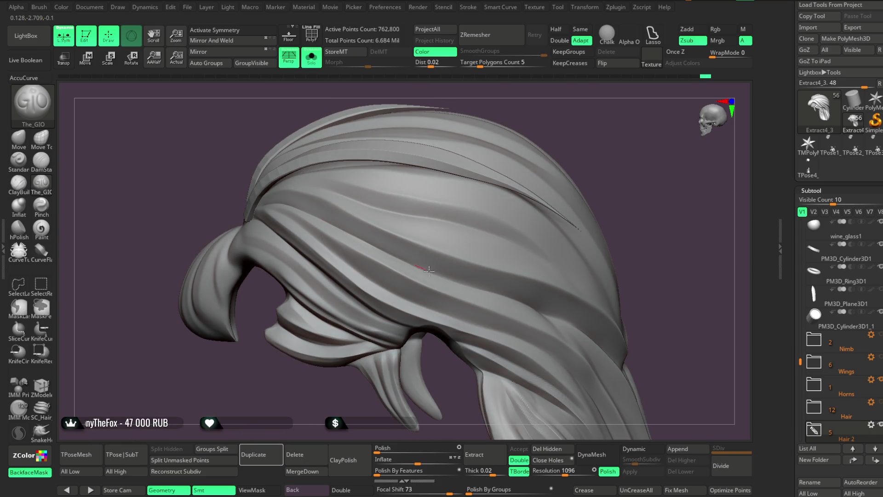
left_click_drag(599, 247, 593, 189)
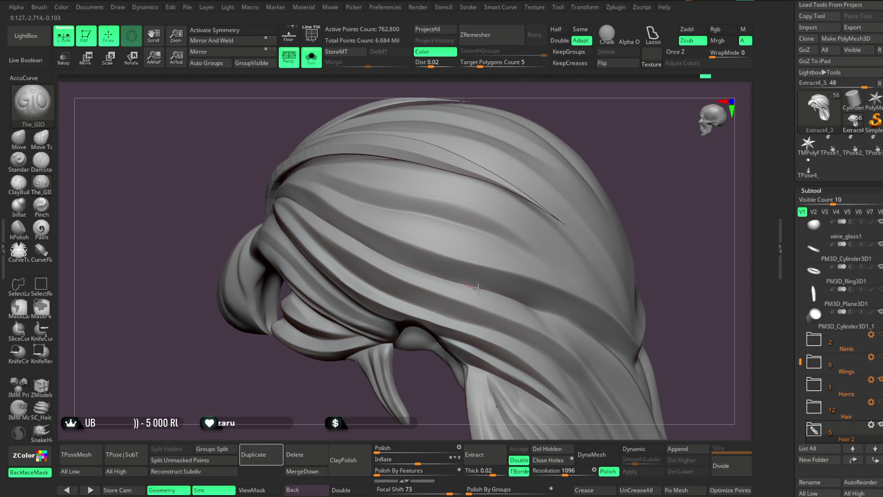
left_click_drag(635, 230, 658, 202)
left_click_drag(611, 231, 328, 219)
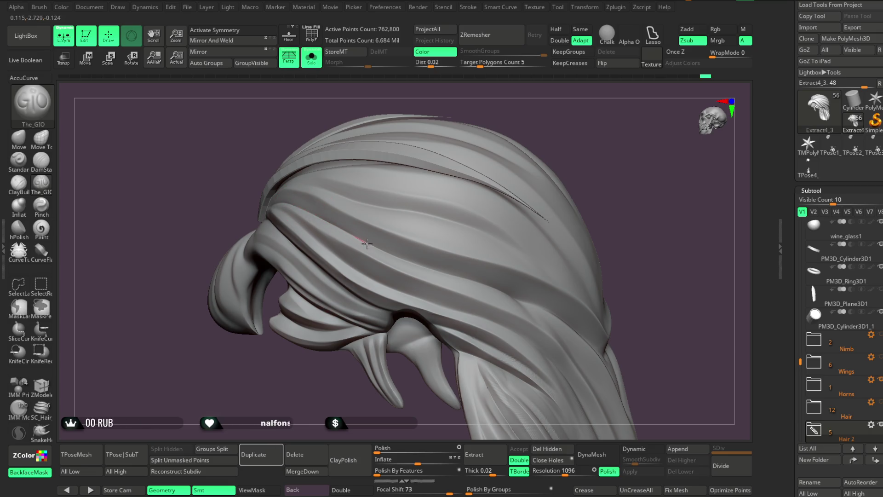
mouse_move(637, 230)
left_mouse_down()
mouse_move(644, 197)
mouse_move(613, 234)
mouse_move(574, 235)
mouse_move(589, 228)
mouse_move(592, 247)
left_mouse_up()
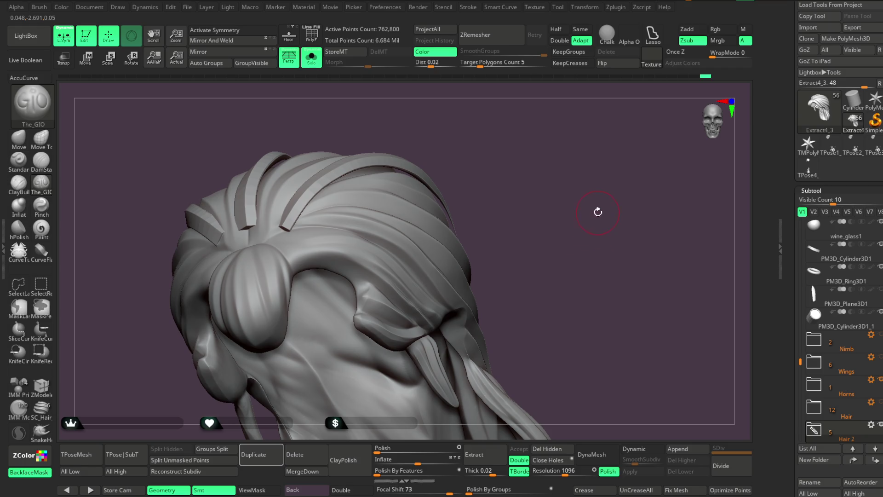
left_click_drag(598, 211, 605, 225)
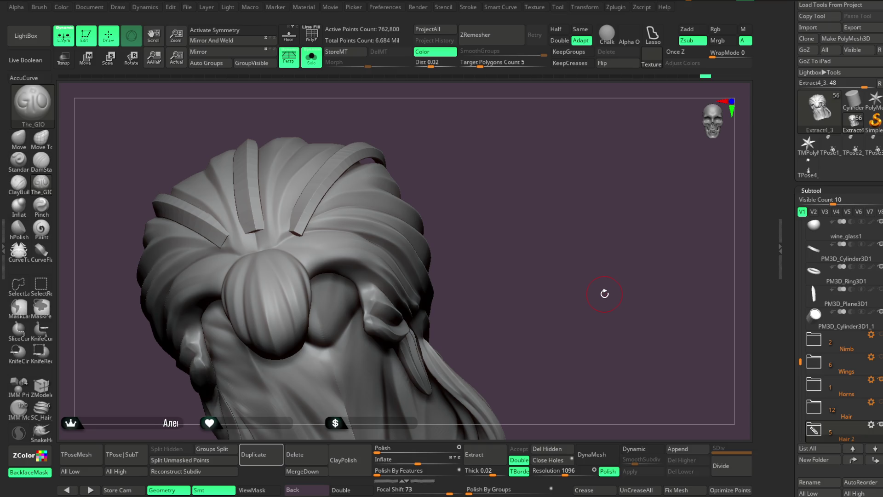
mouse_move(604, 293)
left_mouse_down()
mouse_move(516, 162)
mouse_move(330, 222)
left_mouse_up()
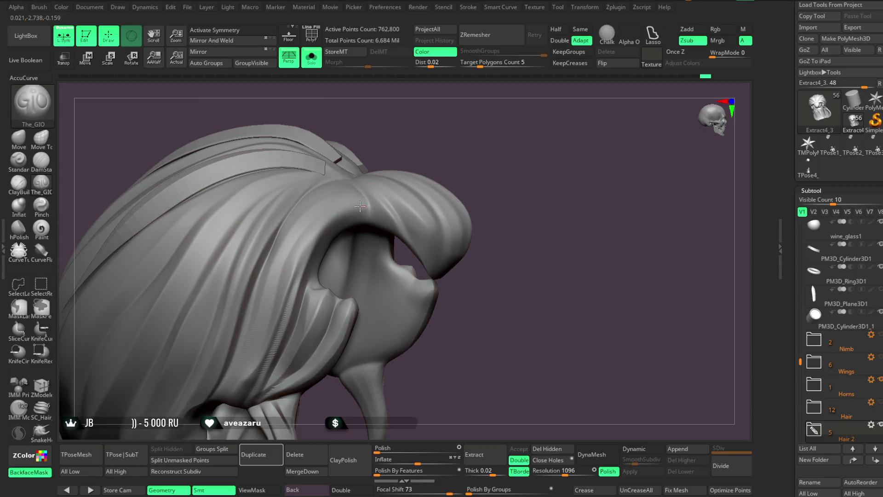
mouse_move(501, 156)
left_mouse_down()
mouse_move(518, 142)
mouse_move(459, 173)
left_mouse_up()
key("space")
Enlarge The_GIO brush draw size, then orbit and zoom around the isolated hair to inspect the grooves
left_click_drag(388, 195, 400, 196)
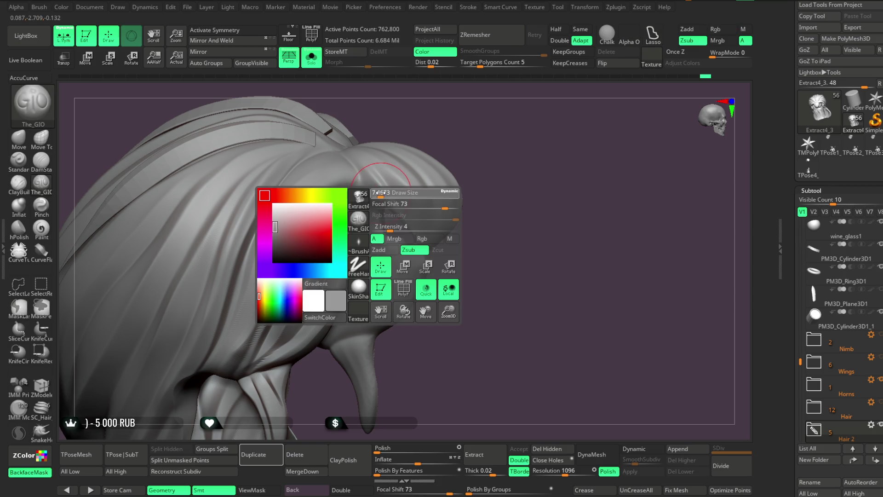
left_click_drag(418, 154, 419, 154)
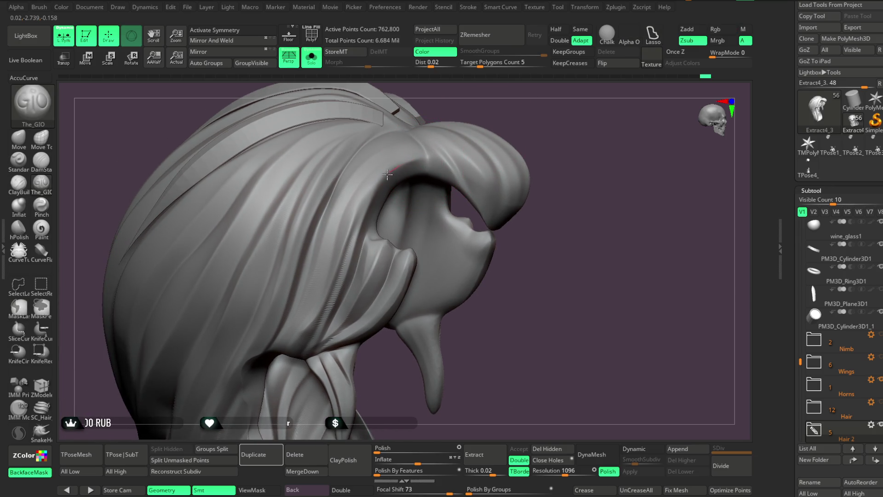
mouse_move(544, 112)
left_mouse_down()
mouse_move(542, 102)
mouse_move(563, 102)
left_mouse_up()
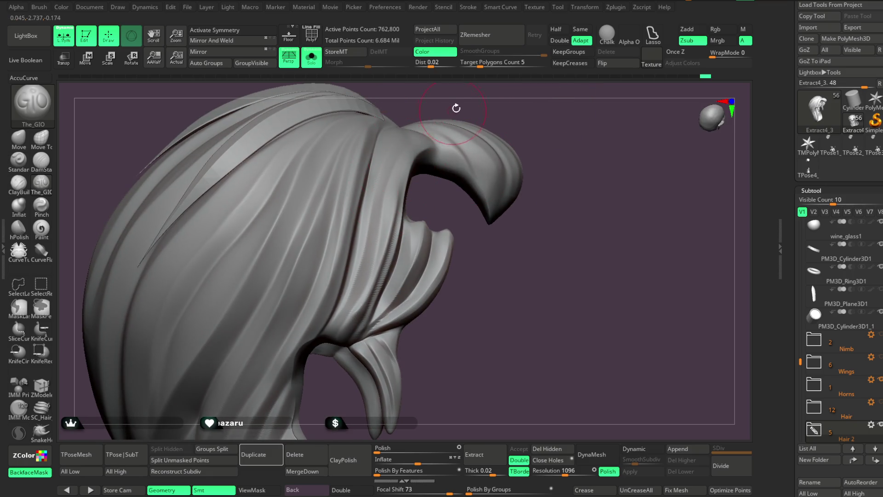
left_click_drag(455, 110, 415, 136)
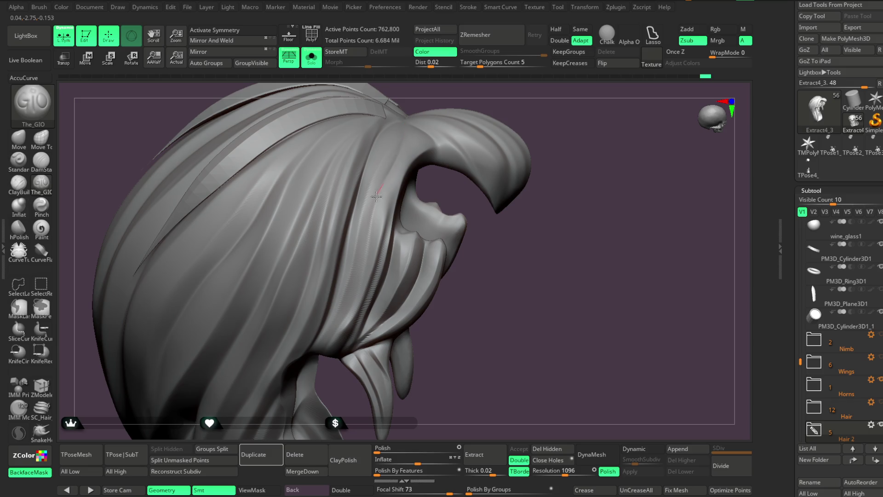
left_click_drag(543, 89, 483, 205)
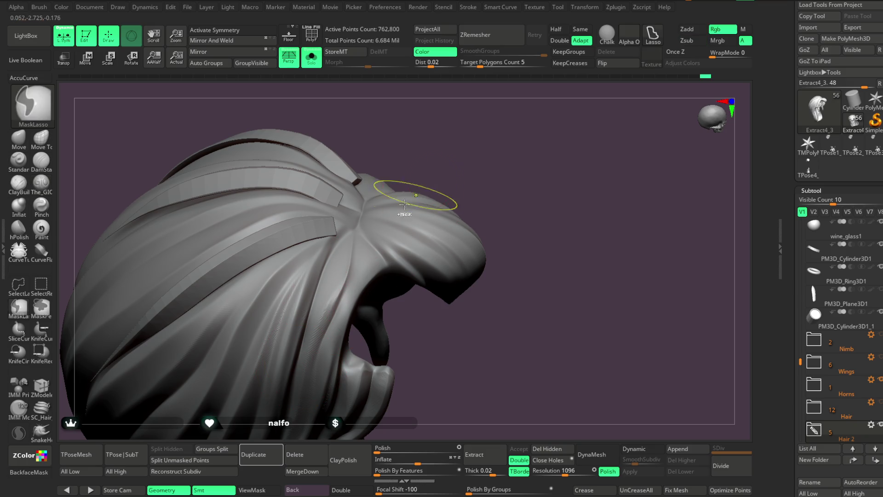
mouse_move(473, 175)
left_mouse_down()
mouse_move(459, 148)
mouse_move(417, 138)
mouse_move(357, 205)
left_mouse_up()
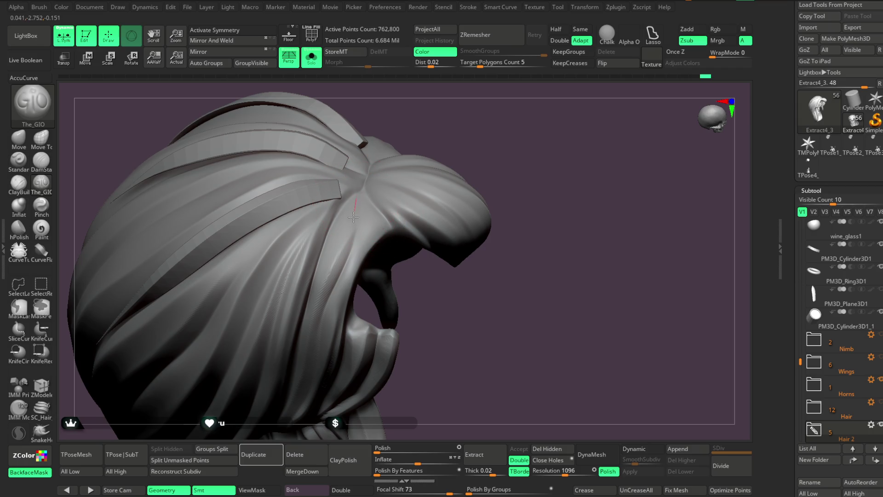
mouse_move(455, 138)
left_mouse_down()
mouse_move(471, 122)
mouse_move(473, 136)
mouse_move(477, 122)
mouse_move(474, 149)
mouse_move(375, 202)
left_mouse_up()
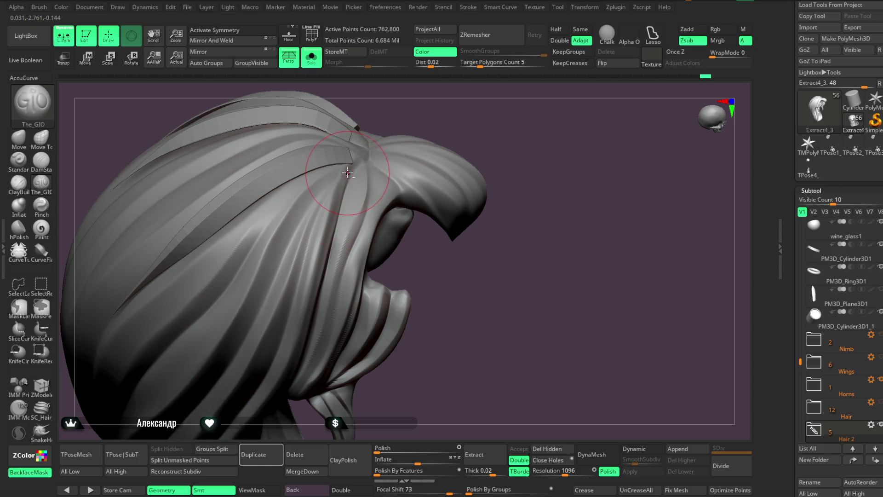
mouse_move(526, 192)
left_mouse_down()
mouse_move(512, 161)
mouse_move(496, 171)
mouse_move(498, 194)
mouse_move(478, 163)
mouse_move(476, 173)
mouse_move(521, 173)
mouse_move(500, 183)
mouse_move(512, 201)
mouse_move(504, 165)
mouse_move(532, 236)
mouse_move(529, 205)
mouse_move(510, 187)
mouse_move(545, 174)
mouse_move(528, 153)
mouse_move(509, 164)
mouse_move(538, 211)
mouse_move(527, 193)
mouse_move(550, 178)
mouse_move(538, 170)
mouse_move(542, 203)
mouse_move(478, 210)
left_mouse_up()
left_click(311, 56)
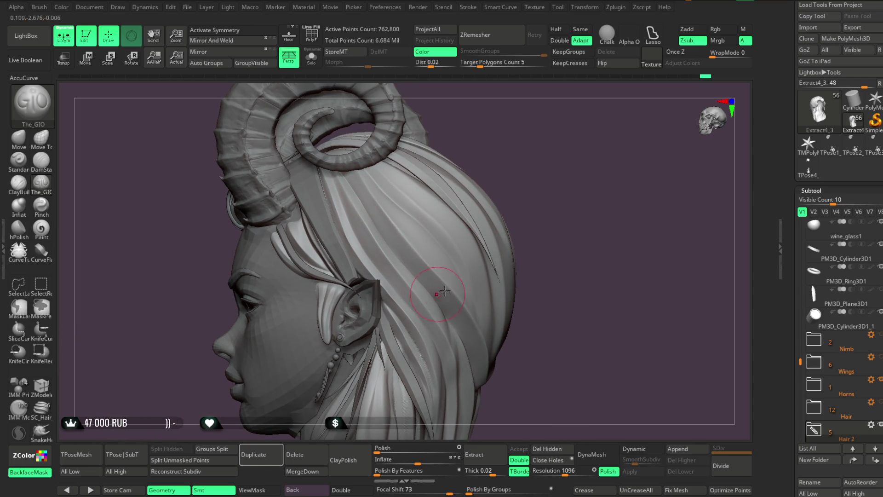
Orbit the full bust to view the hair behind the ear and under the horns
left_click_drag(434, 293, 468, 157)
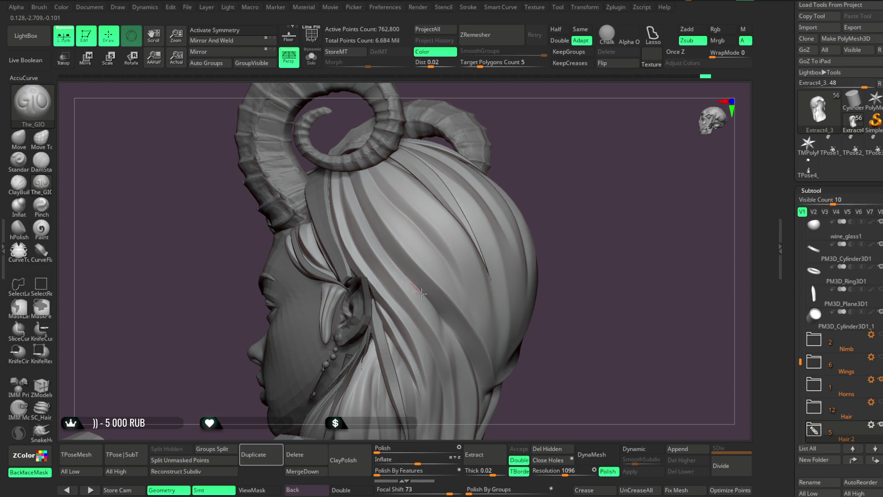
mouse_move(458, 356)
right_mouse_down()
mouse_move(515, 193)
mouse_move(546, 147)
mouse_move(538, 157)
mouse_move(519, 143)
mouse_move(528, 164)
mouse_move(520, 174)
right_mouse_up()
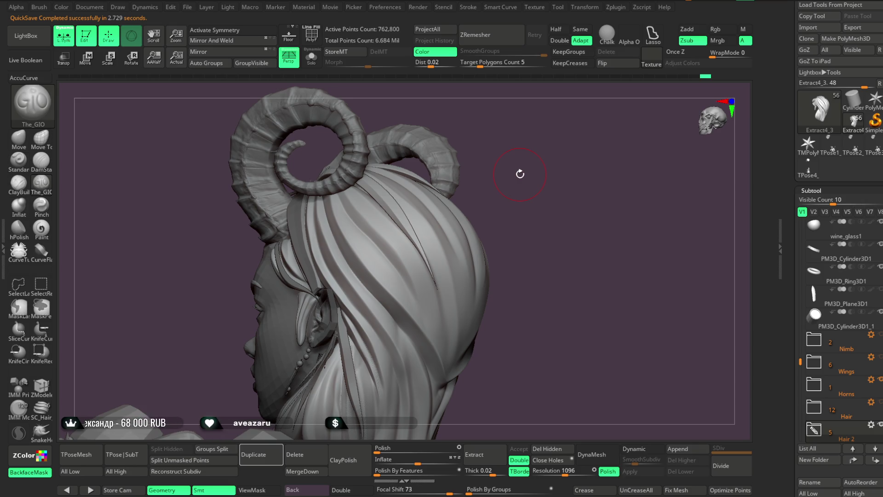
Save the ZBrush project file with Ctrl+S
left_click(188, 8)
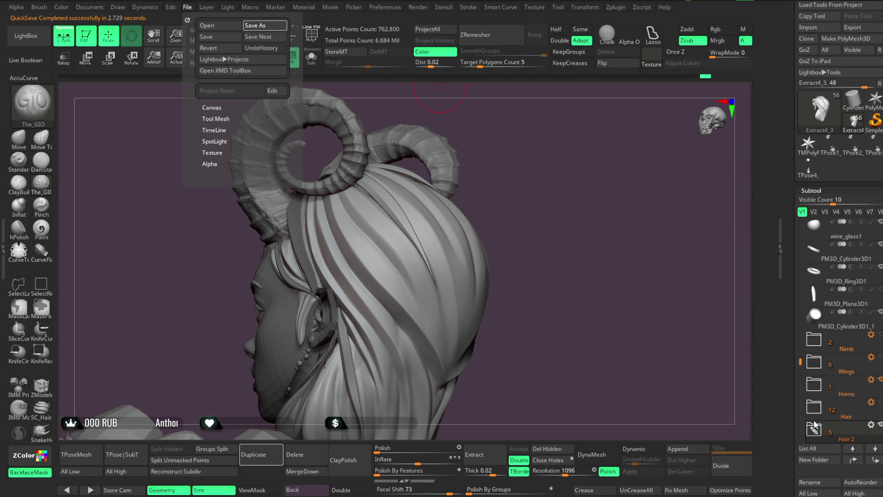
key("ctrl+s")
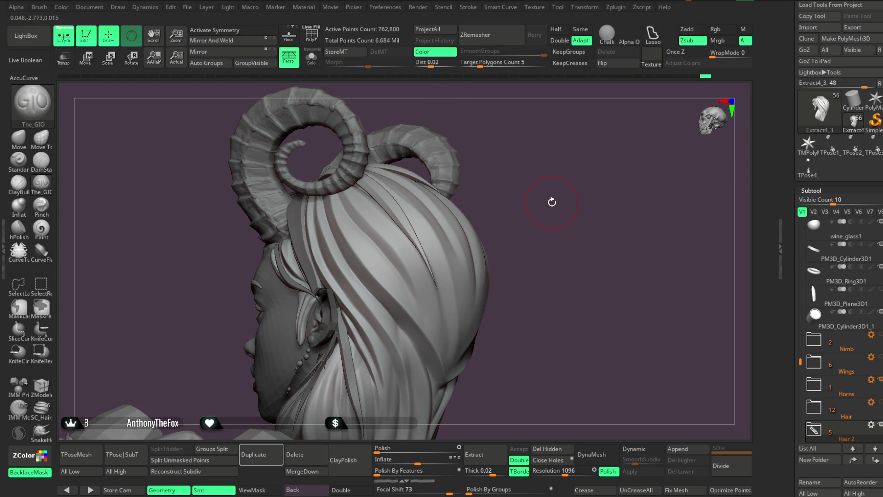
Solo the hair piece and work over its back and crown from several angles
key("alt+shift+s")
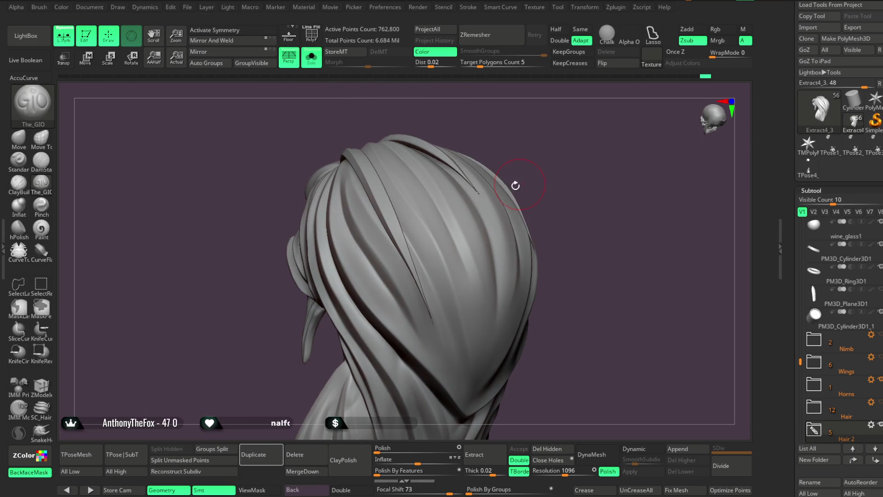
left_click_drag(519, 185, 414, 170)
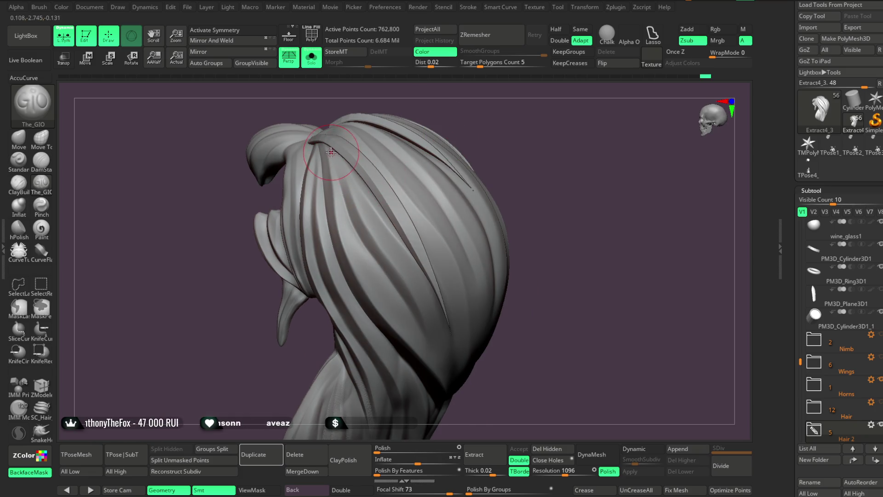
left_click_drag(481, 110, 464, 138)
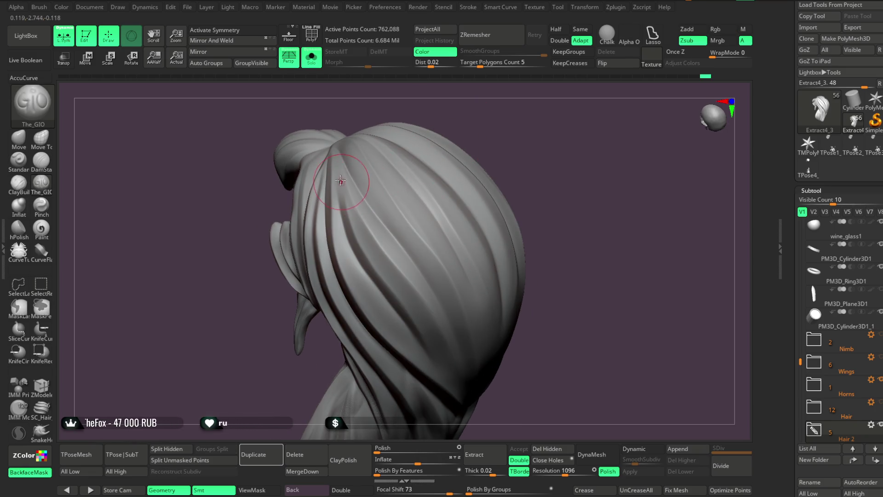
left_click_drag(398, 109, 430, 113)
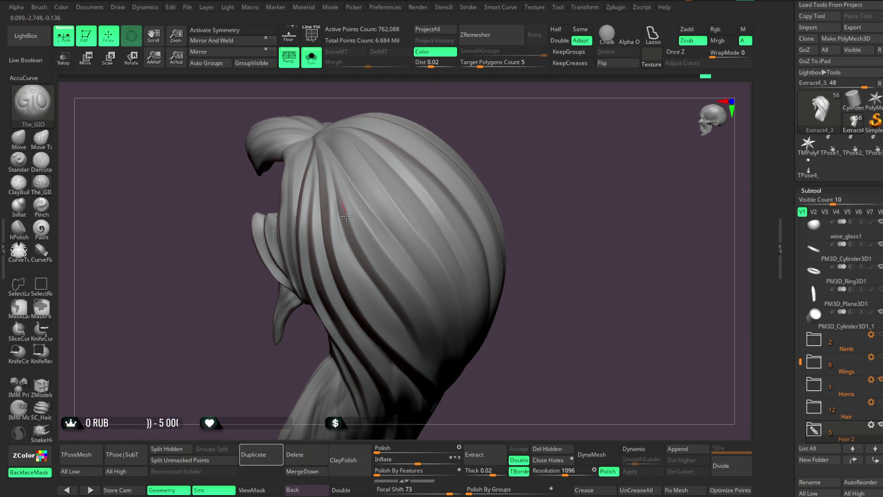
mouse_move(517, 148)
left_mouse_down()
mouse_move(542, 112)
mouse_move(497, 128)
left_mouse_up()
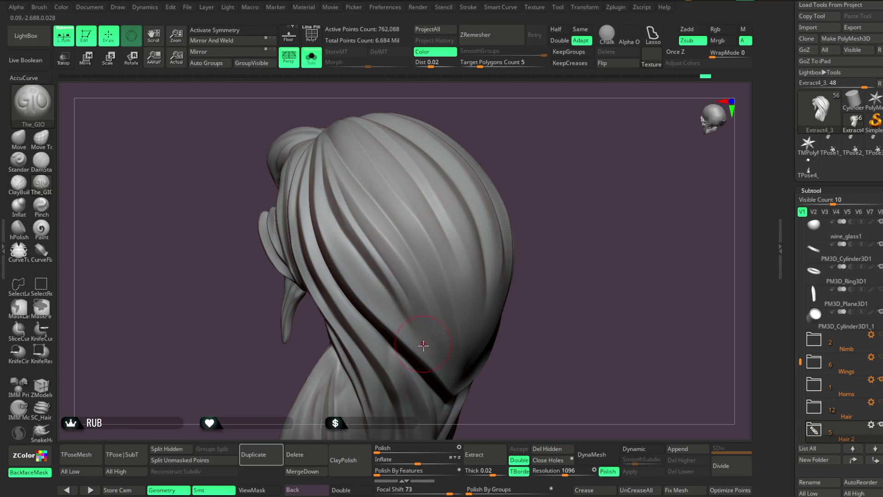
mouse_move(536, 151)
left_mouse_down()
mouse_move(522, 118)
mouse_move(510, 136)
mouse_move(524, 150)
mouse_move(456, 151)
mouse_move(408, 179)
left_mouse_up()
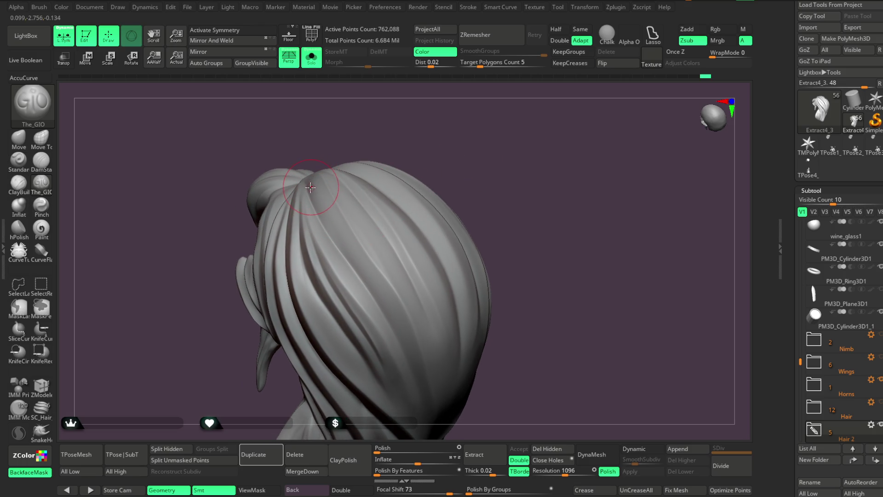
mouse_move(456, 152)
left_mouse_down()
mouse_move(448, 140)
mouse_move(473, 170)
mouse_move(478, 129)
mouse_move(473, 155)
left_mouse_up()
left_click_drag(420, 103, 400, 157)
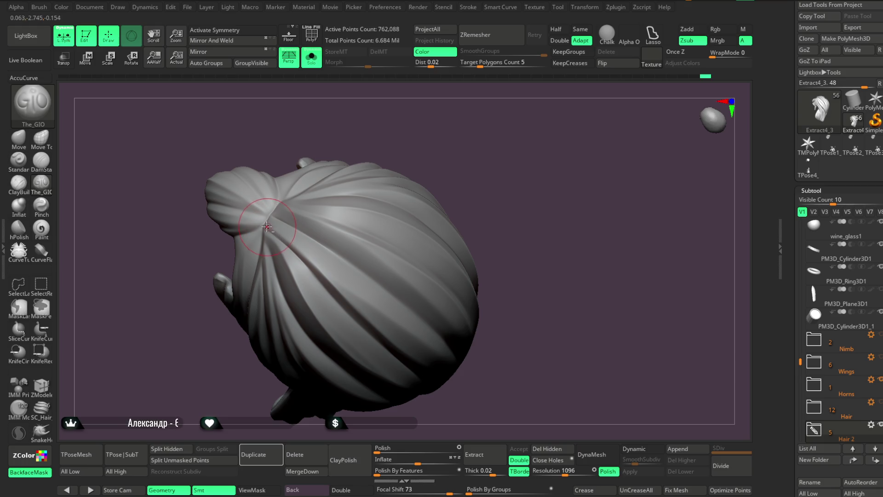
left_click_drag(441, 133, 363, 233)
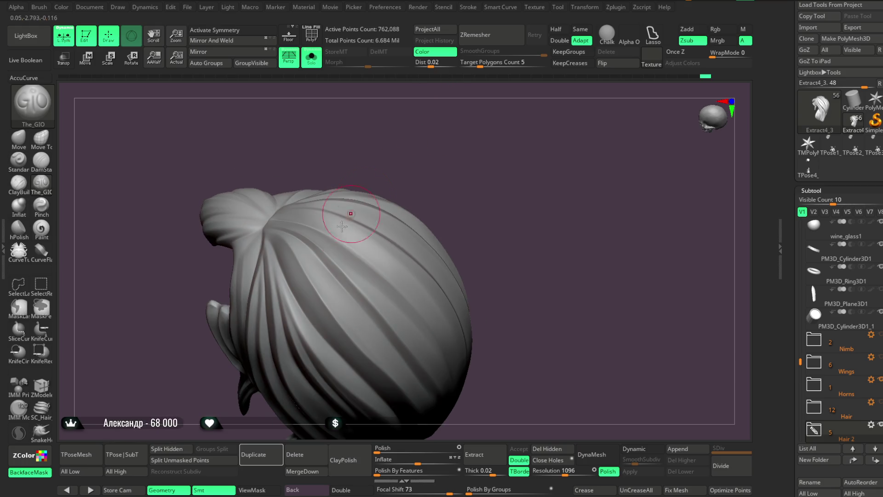
mouse_move(364, 234)
right_mouse_down()
mouse_move(429, 94)
mouse_move(298, 236)
right_mouse_up()
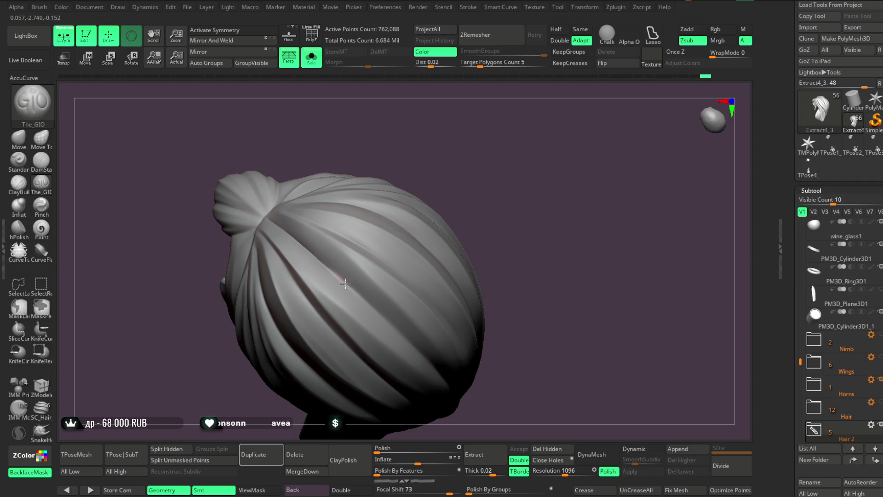
mouse_move(475, 183)
left_mouse_down()
mouse_move(450, 116)
mouse_move(437, 129)
left_mouse_up()
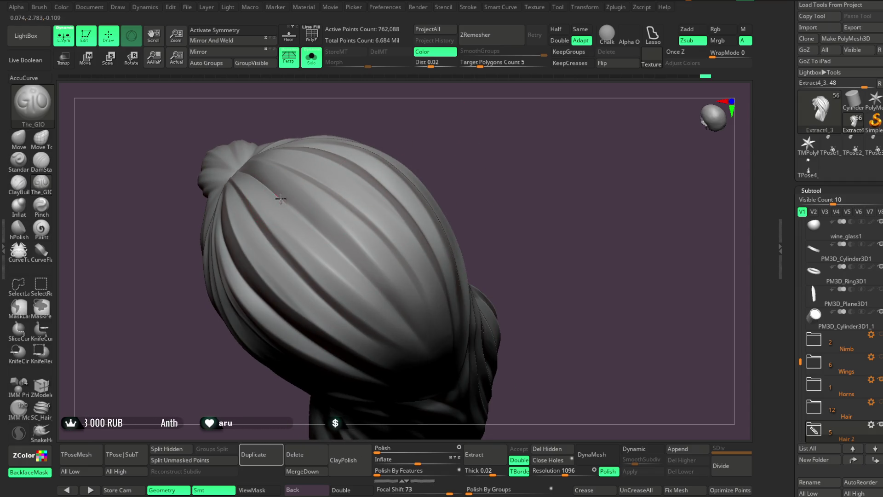
Mask a region of the hair crown, then turn Solo off and face the full bust forward
mouse_move(444, 154)
left_mouse_down()
mouse_move(465, 138)
mouse_move(458, 131)
left_mouse_up()
key("ctrl")
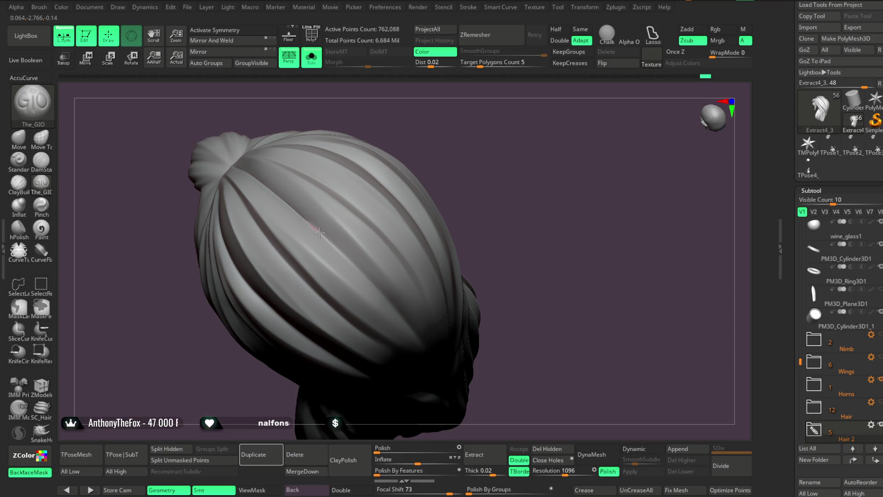
mouse_move(460, 175)
left_mouse_down()
mouse_move(451, 134)
mouse_move(361, 157)
left_mouse_up()
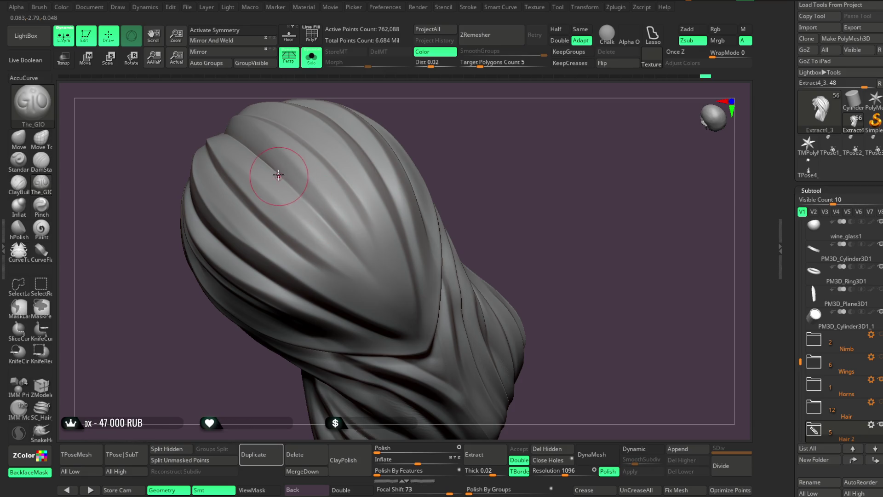
mouse_move(461, 173)
left_mouse_down()
mouse_move(460, 116)
mouse_move(481, 122)
mouse_move(428, 172)
mouse_move(439, 181)
mouse_move(438, 134)
mouse_move(437, 198)
mouse_move(459, 166)
mouse_move(464, 308)
left_mouse_up()
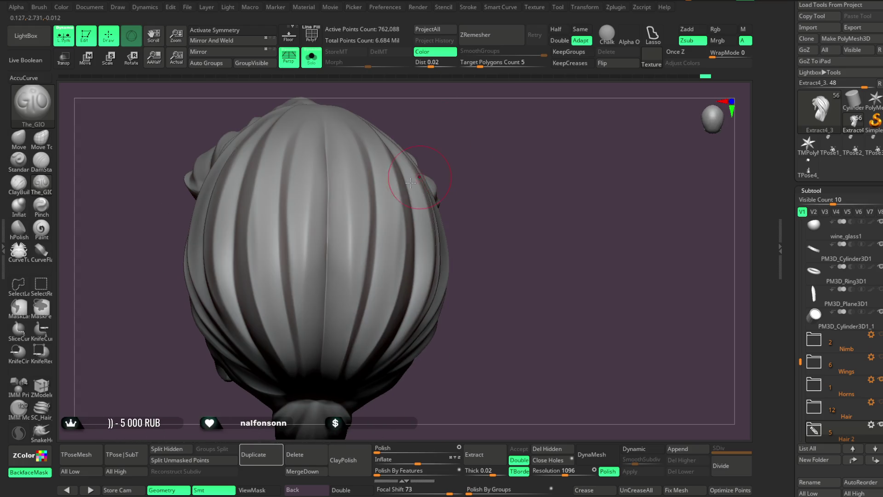
key("space")
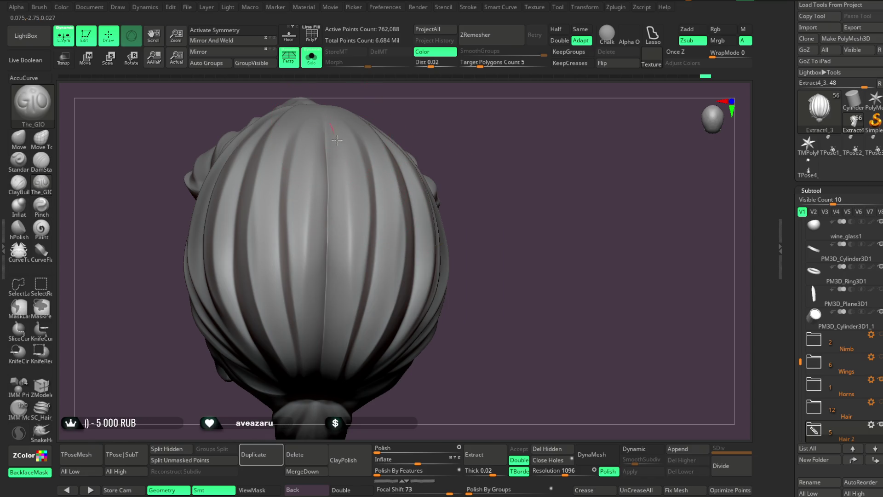
mouse_move(443, 128)
left_mouse_down()
mouse_move(441, 140)
mouse_move(455, 98)
mouse_move(455, 158)
mouse_move(451, 103)
mouse_move(451, 139)
mouse_move(383, 129)
left_mouse_up()
key("alt+shift+s")
mouse_move(524, 179)
left_mouse_down()
mouse_move(510, 146)
mouse_move(519, 155)
left_mouse_up()
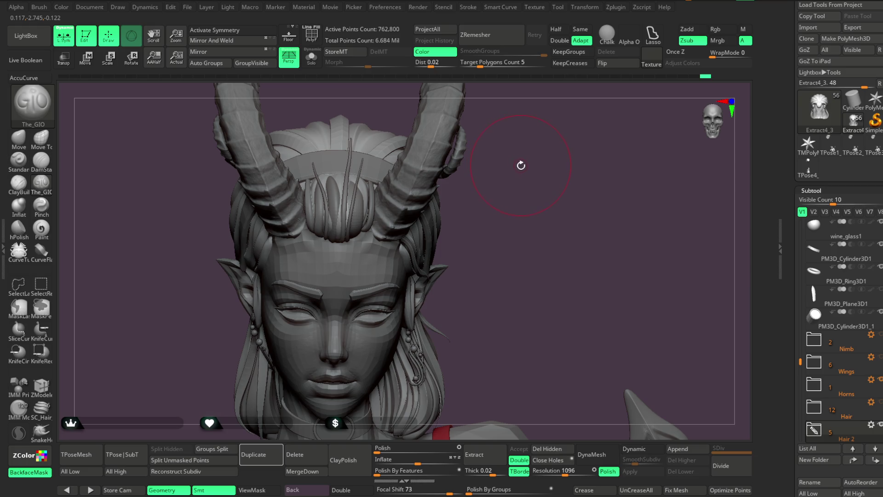
Orbit the bust to its left horned profile and isolate the hair piece again
mouse_move(531, 167)
left_mouse_down()
mouse_move(479, 165)
mouse_move(459, 177)
mouse_move(475, 187)
left_mouse_up()
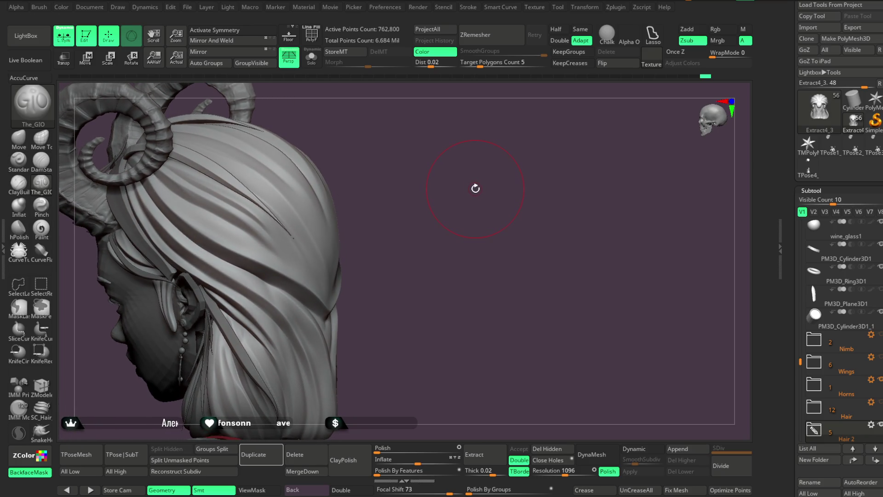
mouse_move(405, 166)
left_mouse_down()
mouse_move(490, 187)
mouse_move(479, 144)
mouse_move(470, 150)
left_mouse_up()
key("space")
left_click(312, 56)
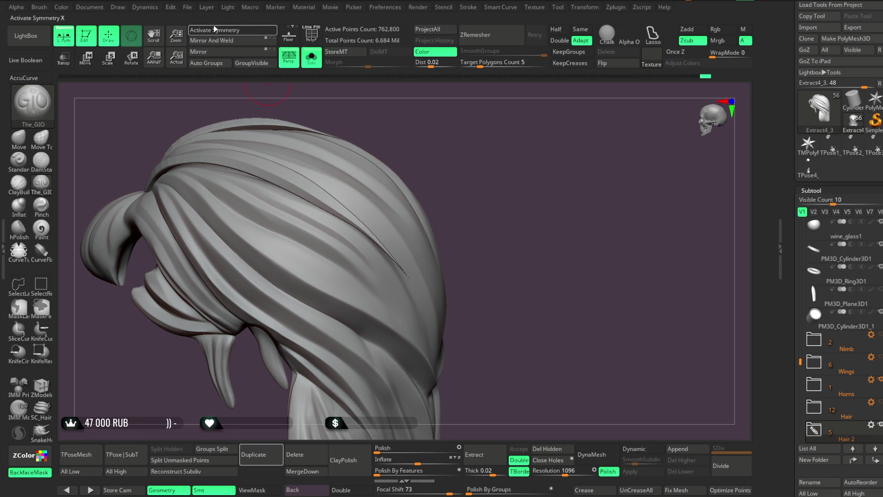
Save the project with the carved hair grooves using Ctrl+S
left_click(187, 7)
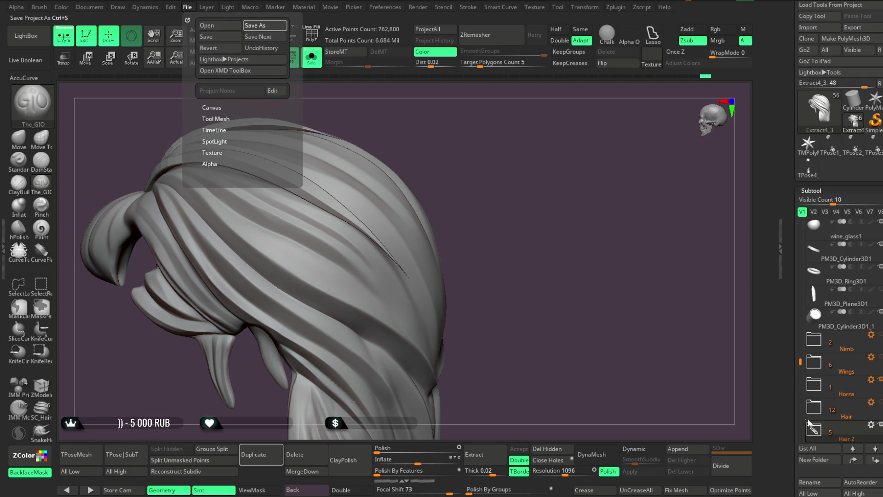
key("ctrl+s")
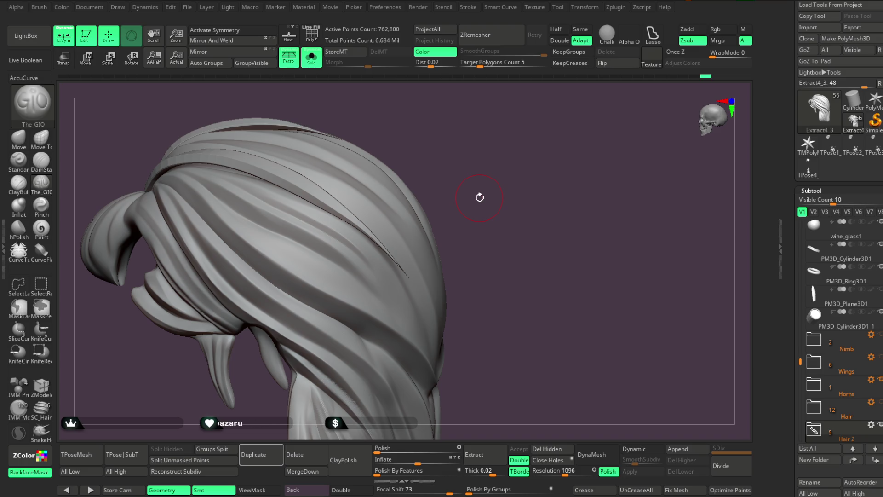
mouse_move(514, 262)
left_mouse_down()
mouse_move(486, 246)
mouse_move(552, 213)
mouse_move(416, 295)
left_mouse_up()
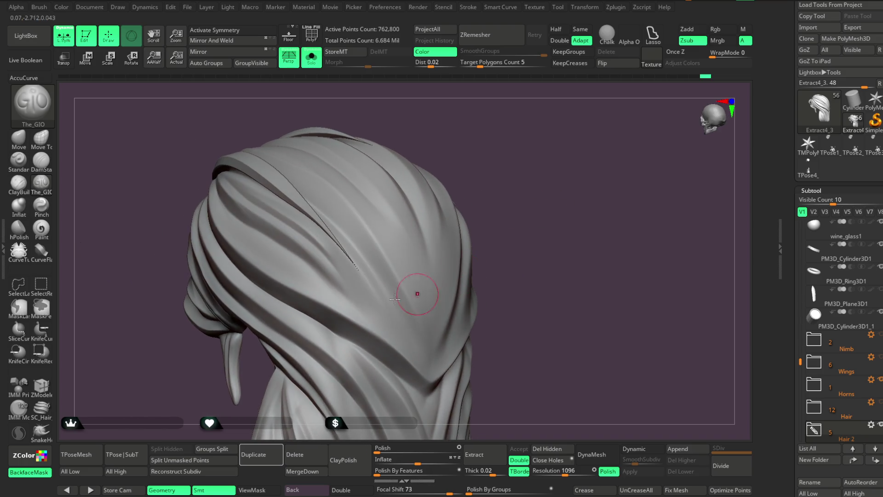
Set the brush Draw Size to about 18, then about 10.56, and inspect the hair
key("space")
left_click_drag(327, 257, 335, 259)
key("space")
left_click_drag(366, 275, 356, 275)
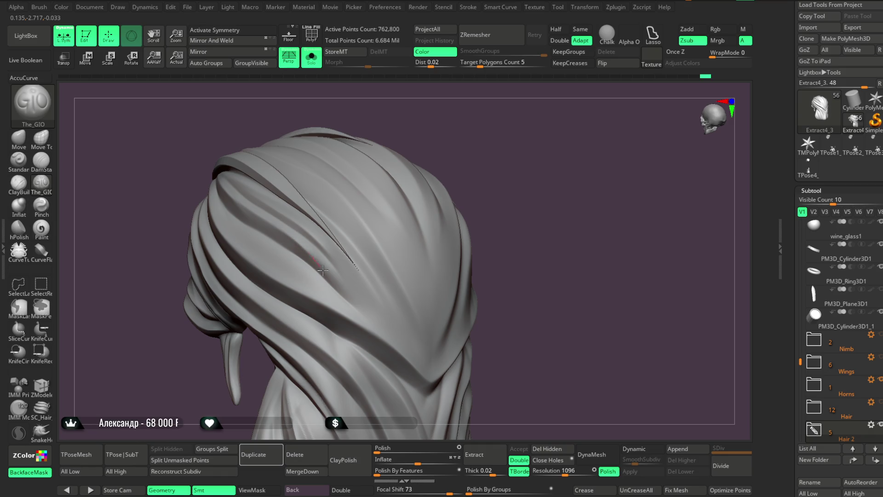
mouse_move(440, 125)
left_mouse_down()
mouse_move(463, 167)
mouse_move(251, 246)
left_mouse_up()
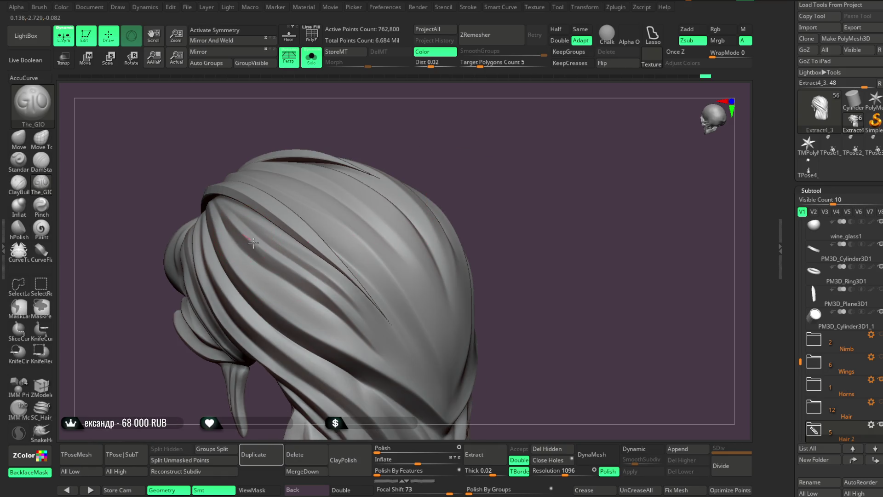
mouse_move(457, 240)
left_mouse_down()
mouse_move(508, 193)
mouse_move(512, 177)
mouse_move(505, 190)
mouse_move(511, 181)
mouse_move(506, 189)
mouse_move(519, 194)
mouse_move(500, 200)
mouse_move(507, 195)
mouse_move(509, 213)
mouse_move(493, 187)
mouse_move(512, 158)
mouse_move(522, 158)
mouse_move(512, 134)
mouse_move(560, 129)
mouse_move(532, 155)
mouse_move(605, 140)
mouse_move(515, 179)
left_mouse_up()
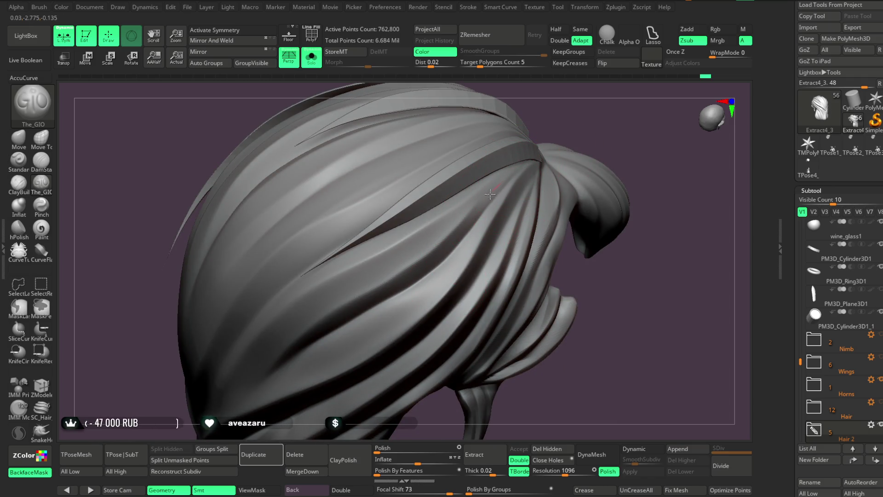
mouse_move(591, 119)
left_mouse_down()
mouse_move(588, 127)
mouse_move(582, 113)
mouse_move(603, 133)
left_mouse_up()
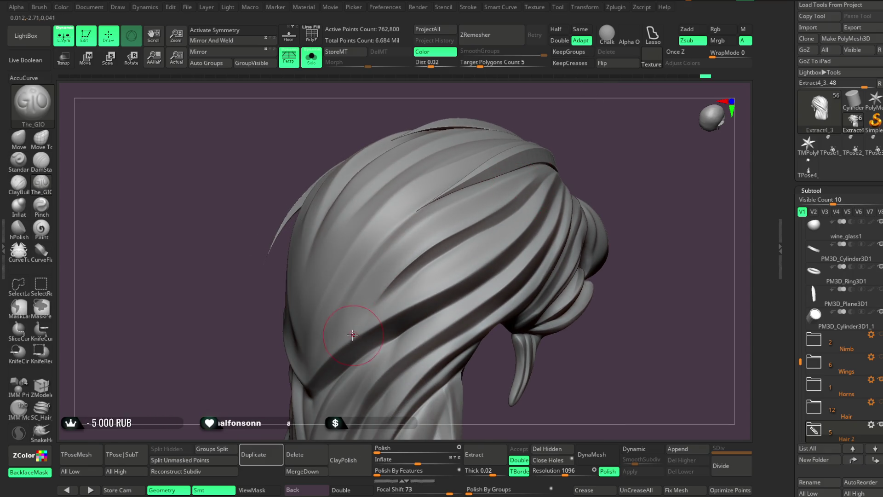
Change the brush Draw Size to about 12.91, then reduce it to about 7.47
key("space")
left_click_drag(469, 226, 471, 225)
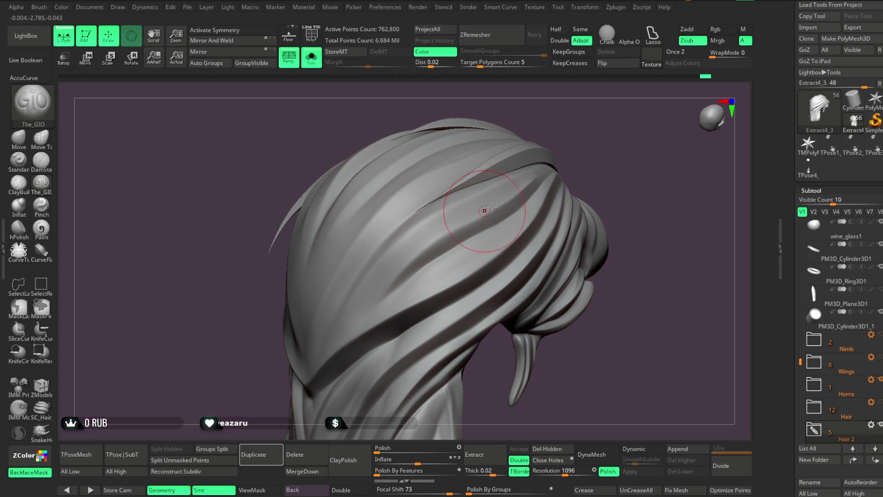
key("space")
left_click_drag(535, 176, 538, 174)
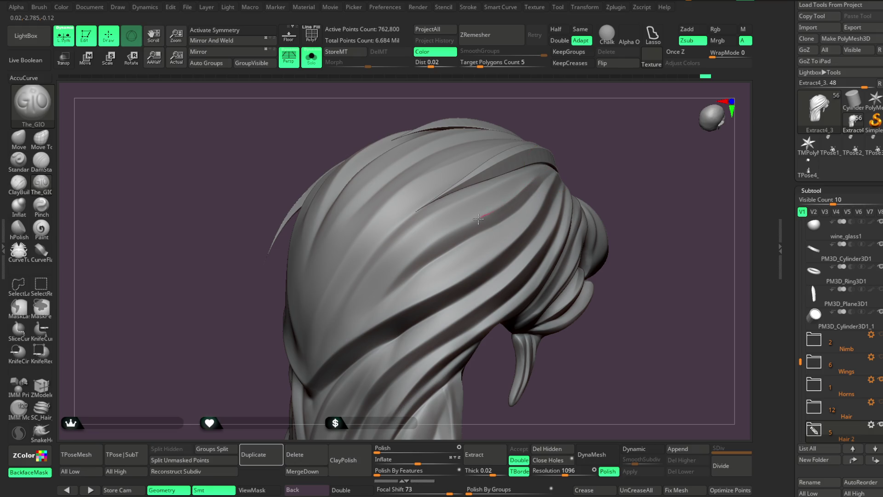
mouse_move(566, 106)
left_mouse_down()
mouse_move(550, 118)
mouse_move(548, 164)
mouse_move(537, 152)
mouse_move(542, 134)
mouse_move(532, 157)
mouse_move(483, 150)
mouse_move(613, 199)
mouse_move(593, 214)
mouse_move(605, 183)
mouse_move(566, 213)
mouse_move(561, 195)
mouse_move(366, 192)
left_mouse_up()
Turn off Solo with Alt+S and make the Extract4_4 side strands the active subtool
key("alt+s")
scroll(562, 204, "up", 5)
left_click(528, 216, "alt")
Turn on PolyF and Solo to view the side strands piece alone
left_click(311, 34)
left_click(312, 58)
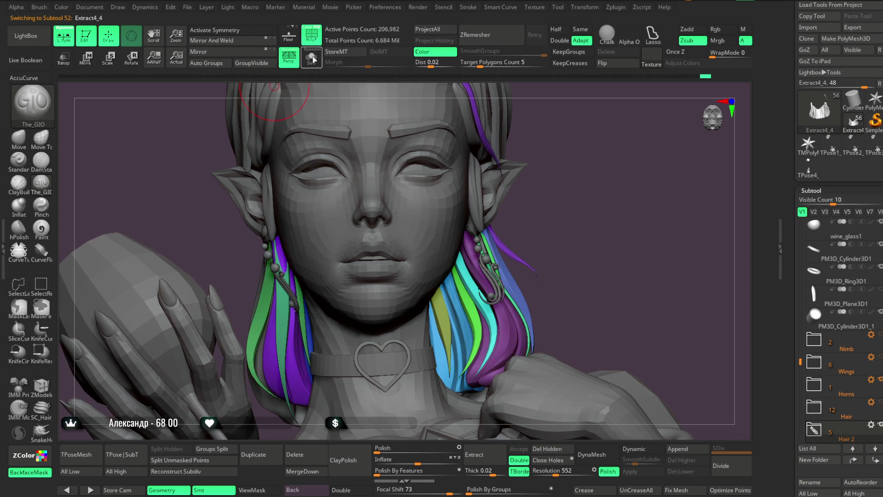
left_click_drag(409, 258, 340, 217)
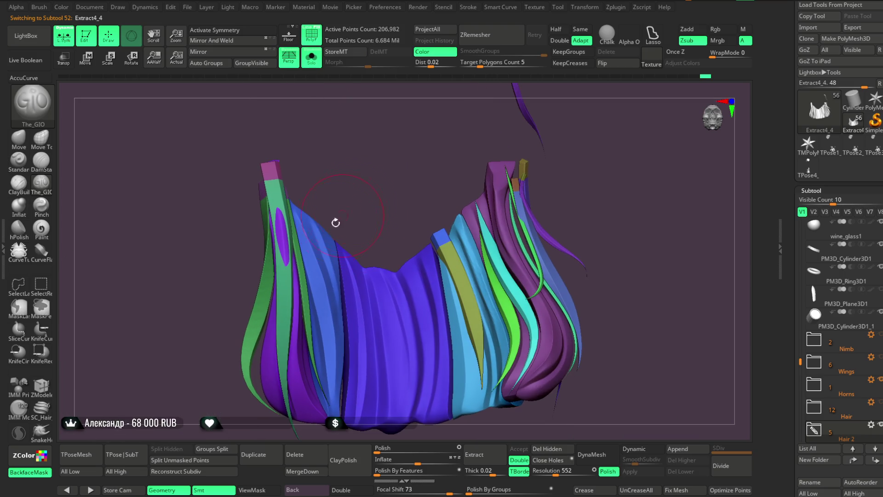
Pick the Move Topological brush and run Auto Groups so each strand has its own polygroup
left_click(40, 138)
mouse_move(266, 181)
left_mouse_down()
mouse_move(385, 158)
mouse_move(387, 175)
mouse_move(401, 175)
left_mouse_up()
key("space")
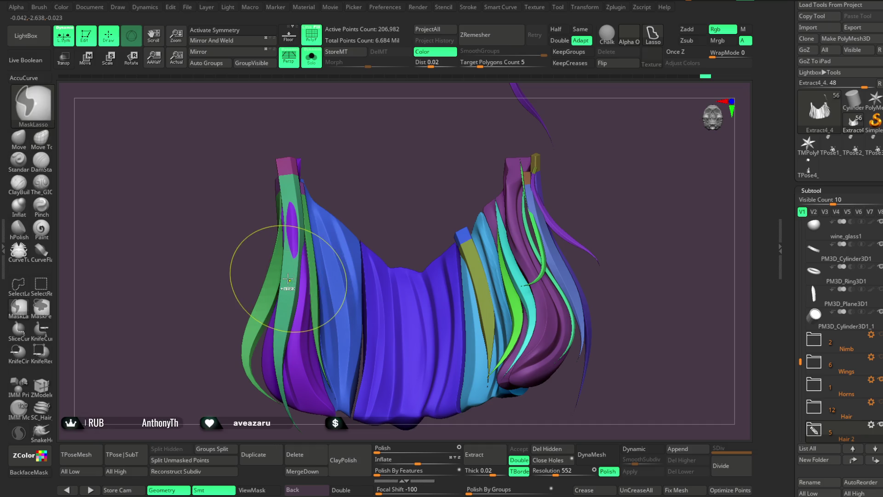
left_click(206, 63)
mouse_move(217, 84)
left_mouse_down()
mouse_move(371, 154)
mouse_move(325, 194)
mouse_move(293, 280)
left_mouse_up()
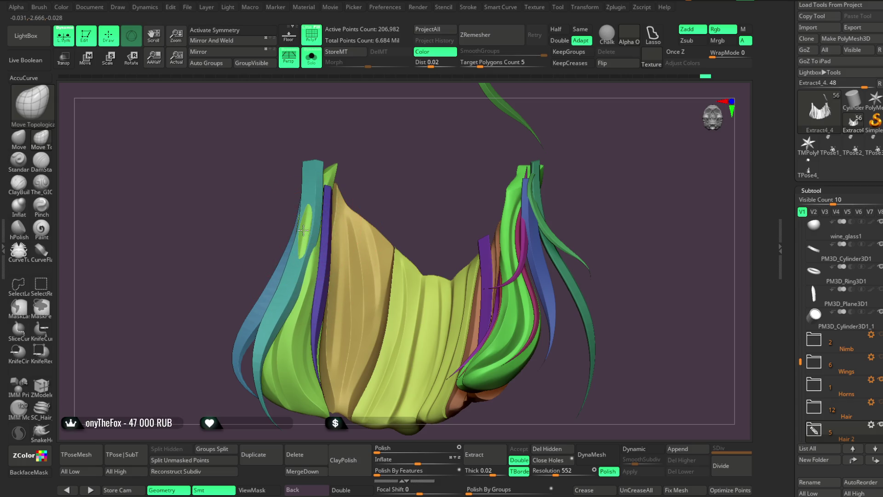
mouse_move(296, 230)
left_mouse_down()
mouse_move(388, 178)
mouse_move(331, 237)
left_mouse_up()
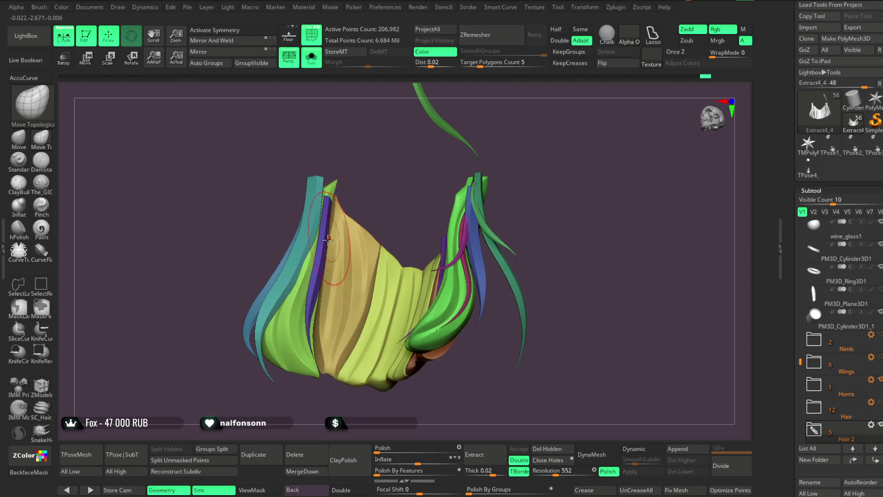
mouse_move(582, 199)
left_mouse_down()
mouse_move(578, 209)
mouse_move(477, 172)
mouse_move(558, 174)
mouse_move(528, 203)
mouse_move(534, 213)
mouse_move(526, 193)
mouse_move(530, 203)
mouse_move(558, 206)
mouse_move(580, 175)
mouse_move(566, 156)
mouse_move(573, 131)
mouse_move(559, 143)
left_mouse_up()
left_click(317, 69)
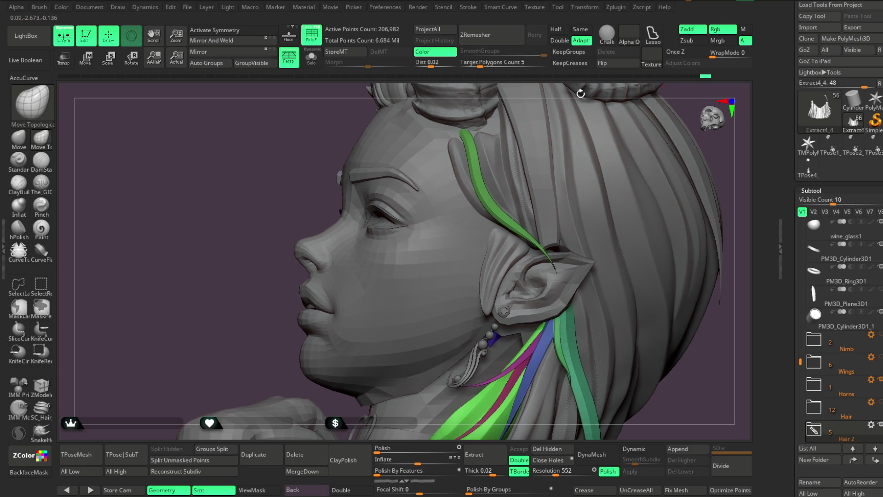
Nudge the green side strand beside the ear with Move Topological, adjusting the brush size
left_click_drag(495, 221, 481, 235)
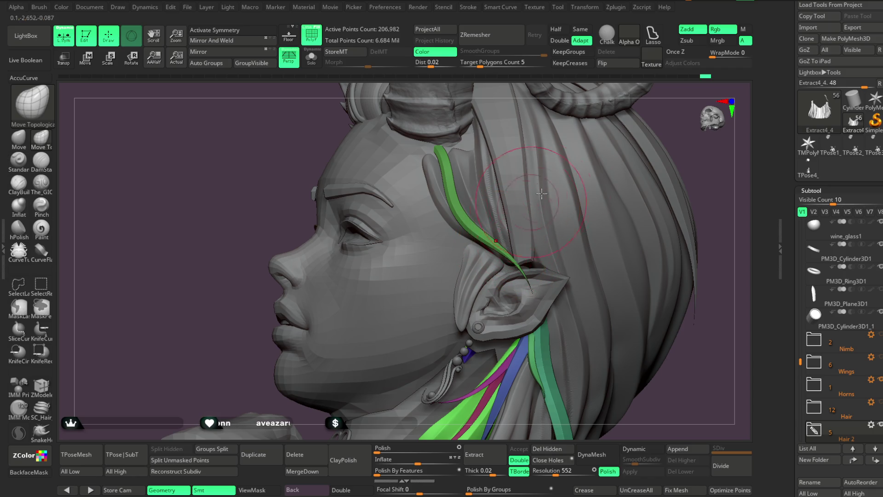
scroll(642, 127, "up", 3)
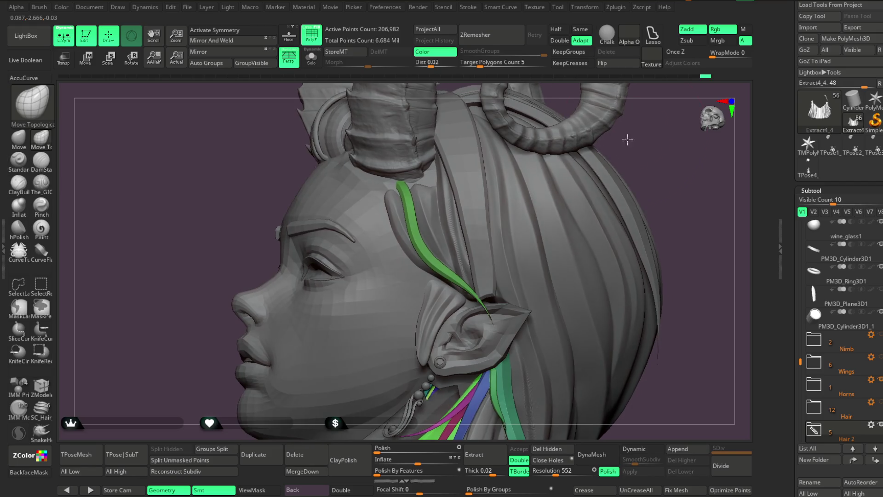
key("space")
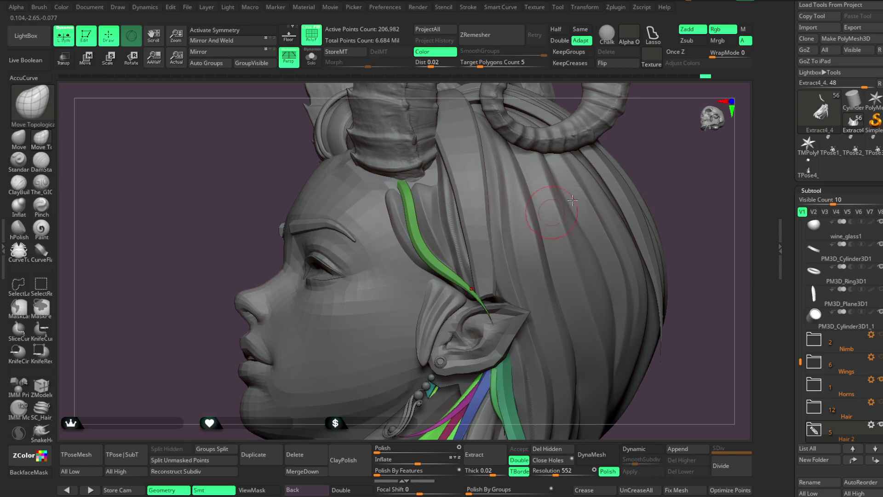
scroll(621, 162, "up", 5)
key("space")
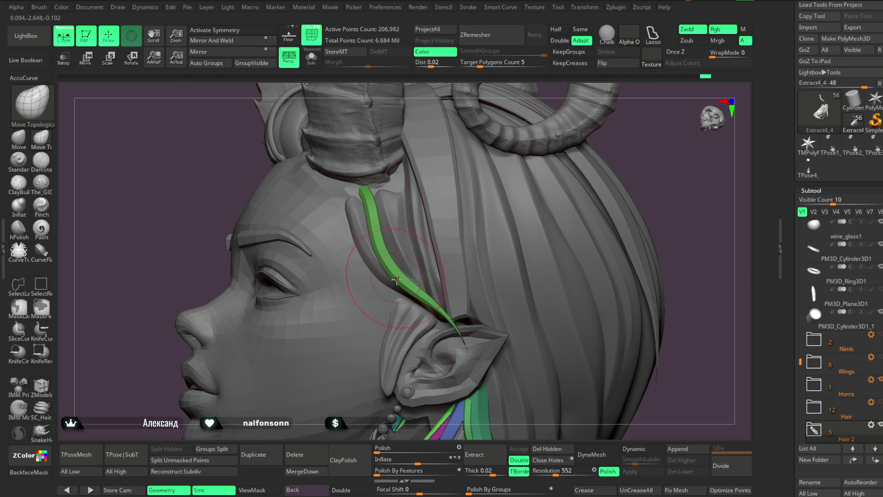
key("space")
left_click_drag(436, 238, 431, 237)
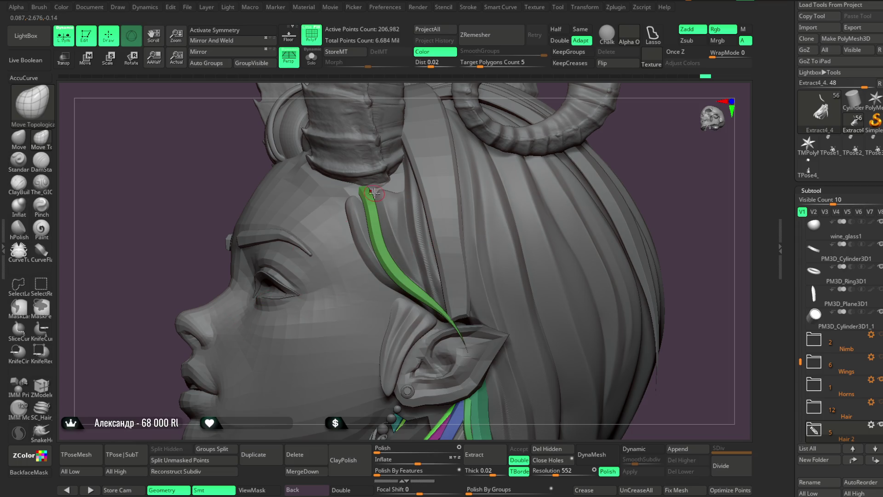
key("space")
left_click_drag(390, 185, 425, 185)
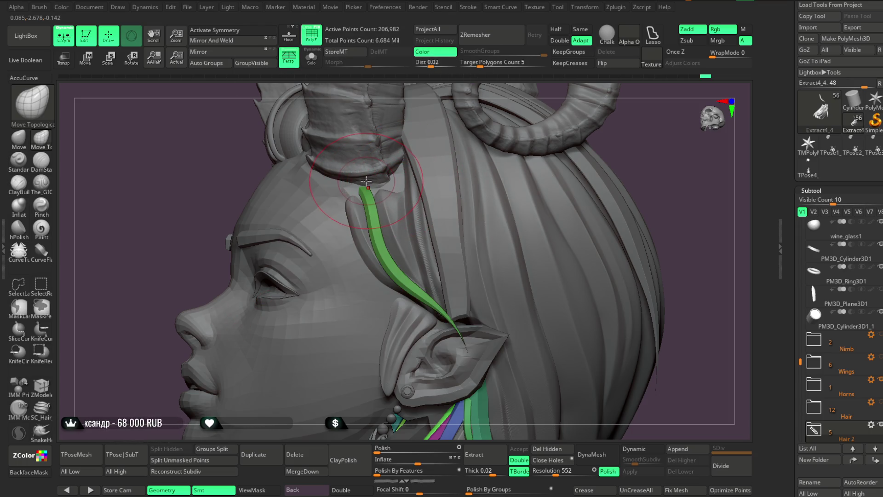
mouse_move(671, 170)
left_mouse_down()
mouse_move(623, 159)
mouse_move(635, 172)
mouse_move(616, 195)
left_mouse_up()
mouse_move(556, 215)
left_mouse_down()
mouse_move(550, 205)
mouse_move(561, 189)
mouse_move(587, 199)
mouse_move(593, 167)
left_mouse_up()
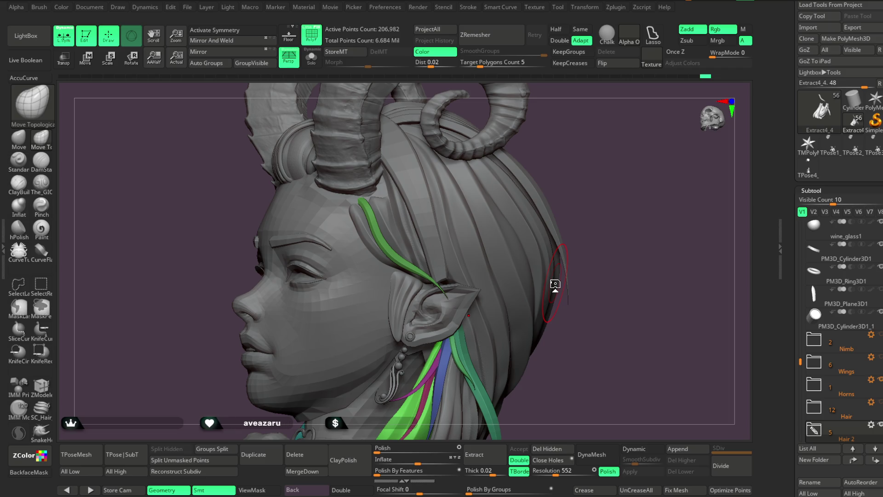
left_click(187, 7)
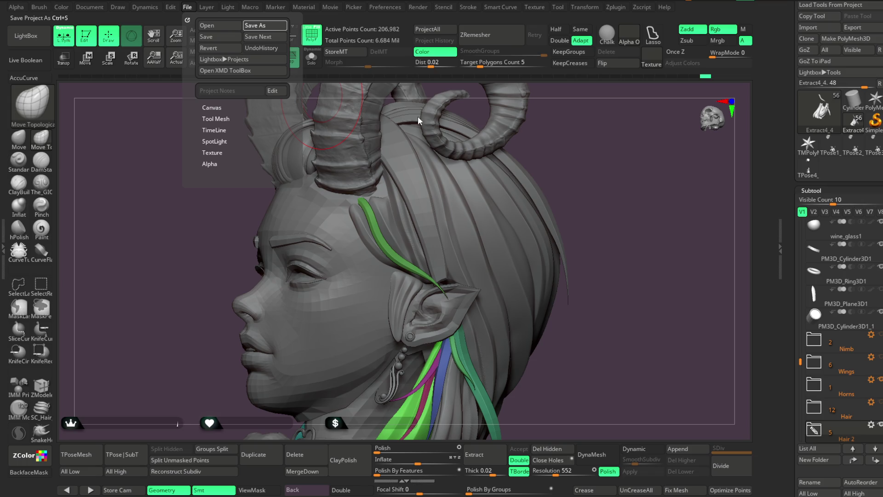
Save the project with the adjusted side strands using Ctrl+S
key("ctrl+s")
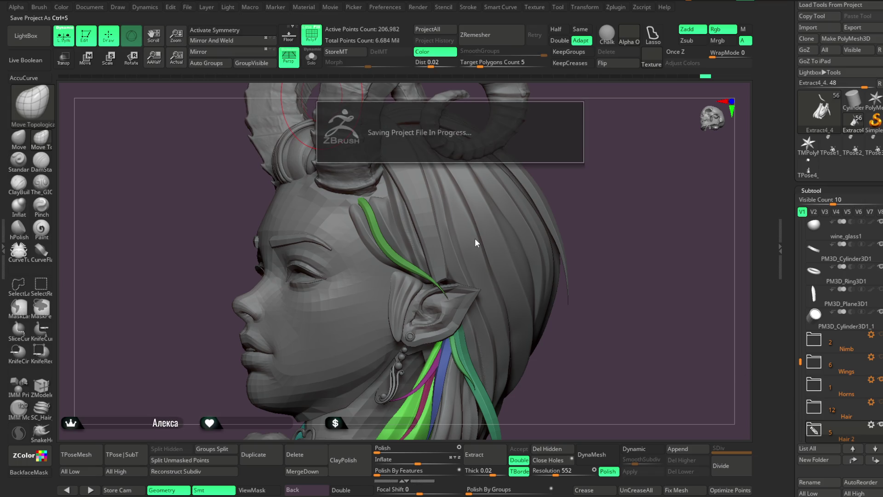
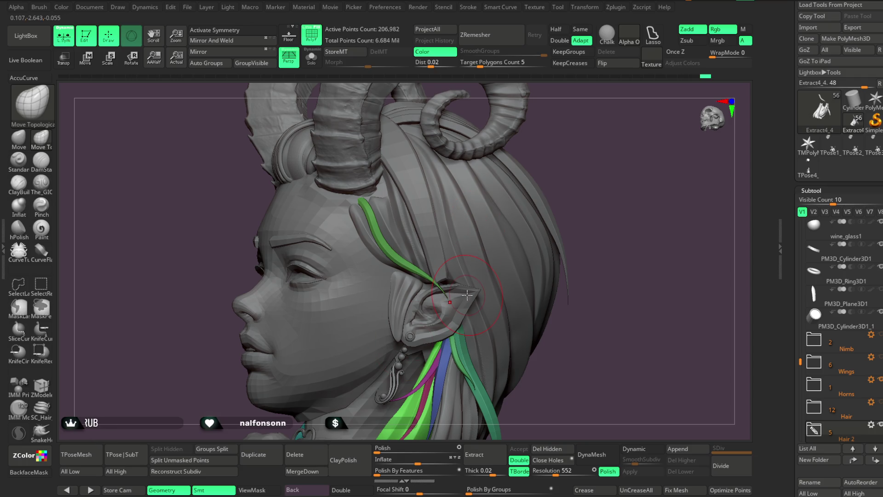
Select the hair subtool and switch to the MrN_HairIMM strand insert brush
mouse_move(630, 202)
left_mouse_down()
mouse_move(652, 208)
mouse_move(576, 199)
mouse_move(589, 264)
mouse_move(611, 240)
mouse_move(591, 252)
mouse_move(591, 228)
mouse_move(590, 243)
left_mouse_up()
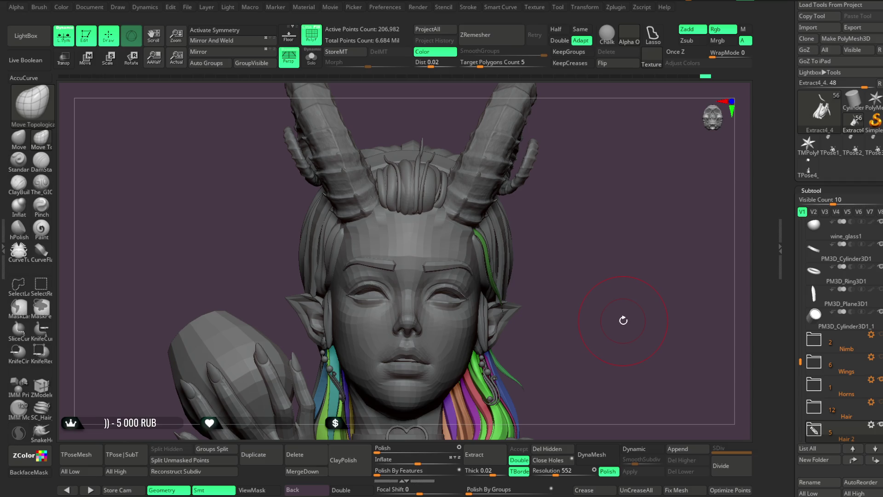
mouse_move(623, 320)
left_mouse_down()
mouse_move(592, 214)
mouse_move(593, 231)
mouse_move(520, 161)
mouse_move(508, 239)
mouse_move(512, 319)
mouse_move(593, 319)
mouse_move(529, 244)
mouse_move(535, 203)
left_mouse_up()
key("space")
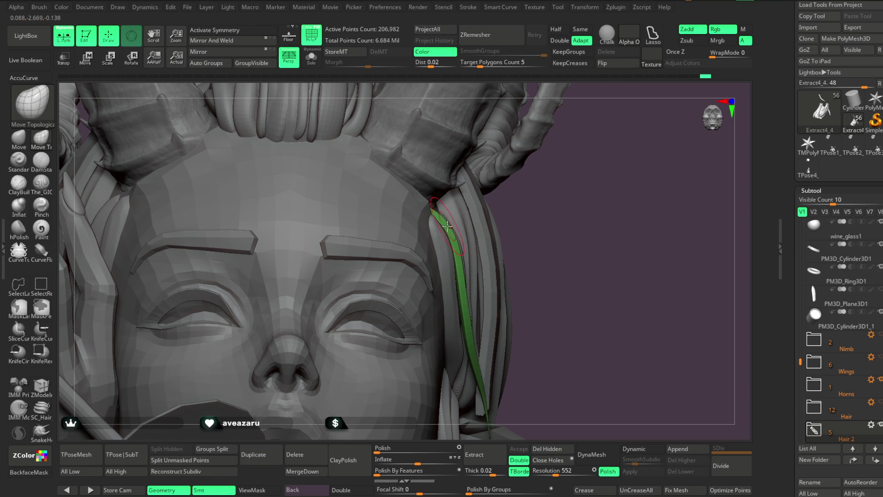
key("space")
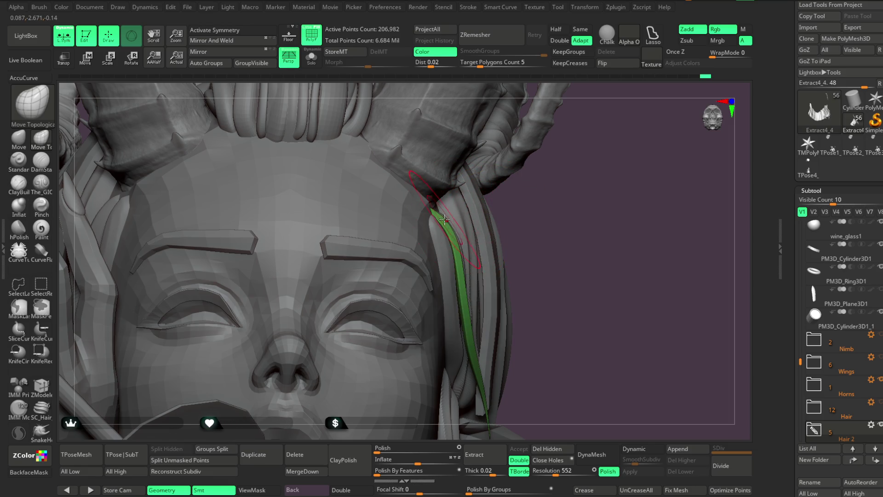
scroll(559, 205, "down", 5)
mouse_move(566, 229)
left_mouse_down()
mouse_move(557, 201)
mouse_move(532, 193)
mouse_move(587, 161)
mouse_move(573, 158)
mouse_move(584, 177)
mouse_move(573, 169)
mouse_move(586, 156)
mouse_move(573, 173)
mouse_move(587, 172)
mouse_move(560, 195)
mouse_move(575, 147)
mouse_move(566, 175)
mouse_move(562, 128)
mouse_move(571, 164)
mouse_move(613, 136)
mouse_move(585, 175)
mouse_move(602, 125)
mouse_move(599, 181)
mouse_move(582, 159)
mouse_move(587, 205)
mouse_move(594, 161)
mouse_move(608, 159)
mouse_move(574, 158)
mouse_move(505, 225)
left_mouse_up()
key("space")
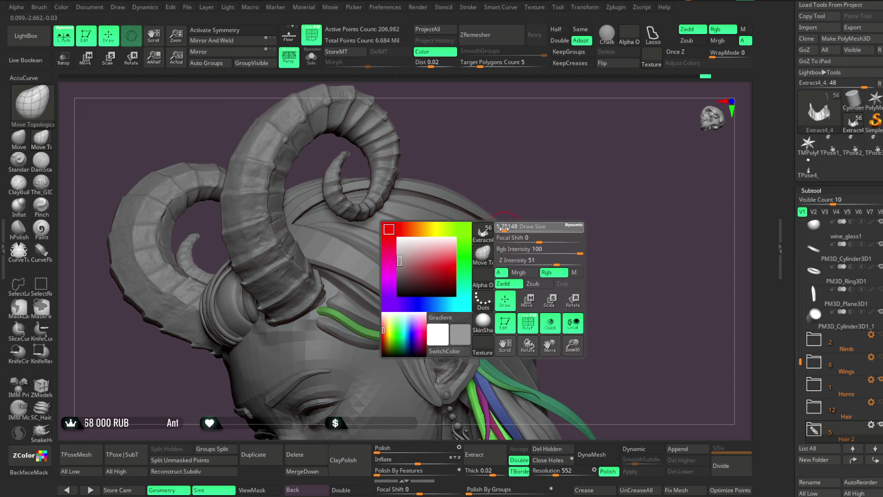
left_click(449, 258, "alt")
left_click_drag(536, 164, 526, 177)
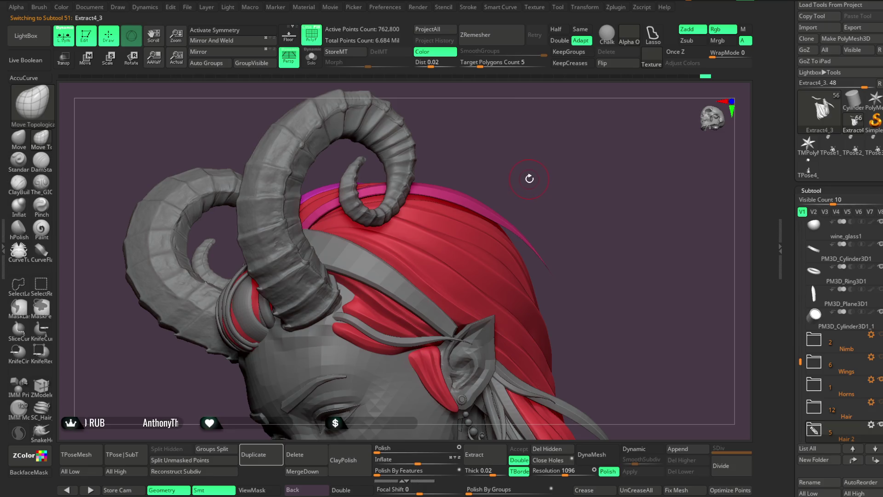
key("b")
left_click(807, 135)
Solo the hair, choose the thick_02 strand shape, and draw a thick strand along the hair
left_click(313, 59)
key("m")
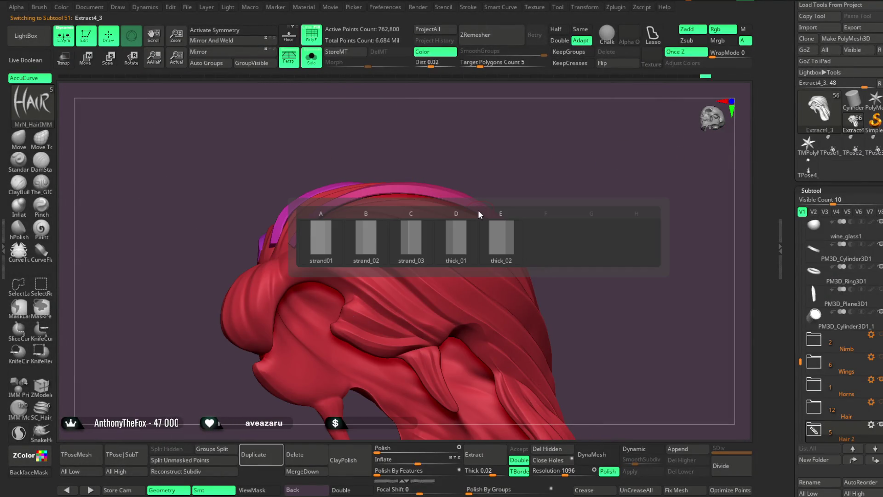
left_click(501, 233)
mouse_move(523, 140)
left_mouse_down()
mouse_move(376, 226)
mouse_move(486, 277)
mouse_move(515, 310)
left_mouse_up()
mouse_move(583, 189)
left_mouse_down()
mouse_move(583, 205)
mouse_move(546, 188)
left_mouse_up()
Stretch the new strand's tip outward and bend its arc along the hair
key("space")
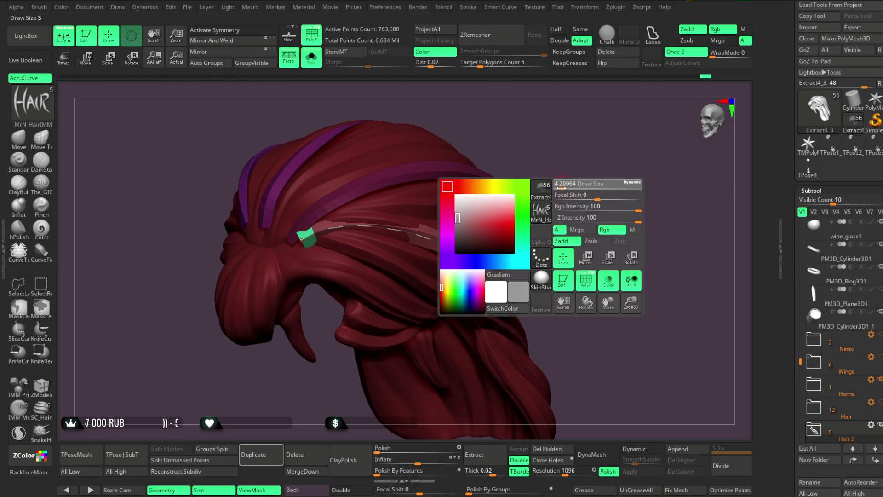
left_click_drag(436, 256, 426, 239)
mouse_move(479, 203)
left_mouse_down()
mouse_move(533, 132)
mouse_move(505, 137)
left_mouse_up()
key("space")
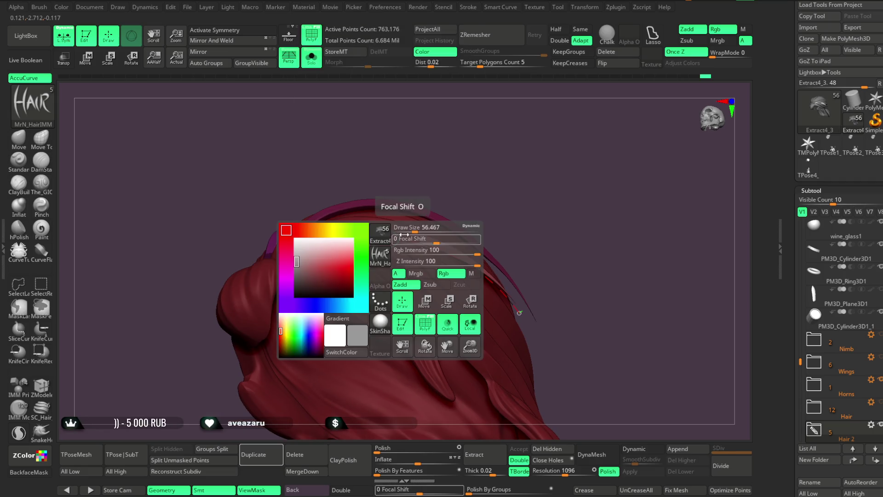
mouse_move(381, 231)
left_mouse_down()
mouse_move(406, 304)
mouse_move(353, 234)
left_mouse_up()
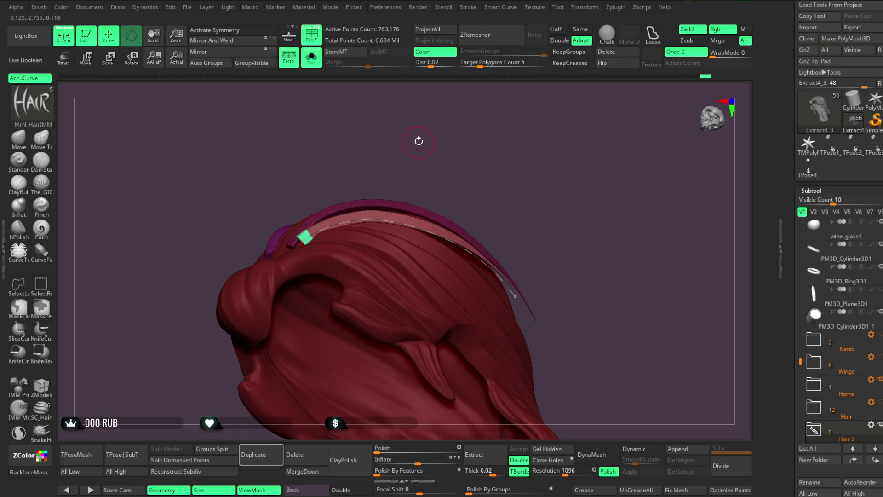
left_click_drag(418, 142, 371, 189)
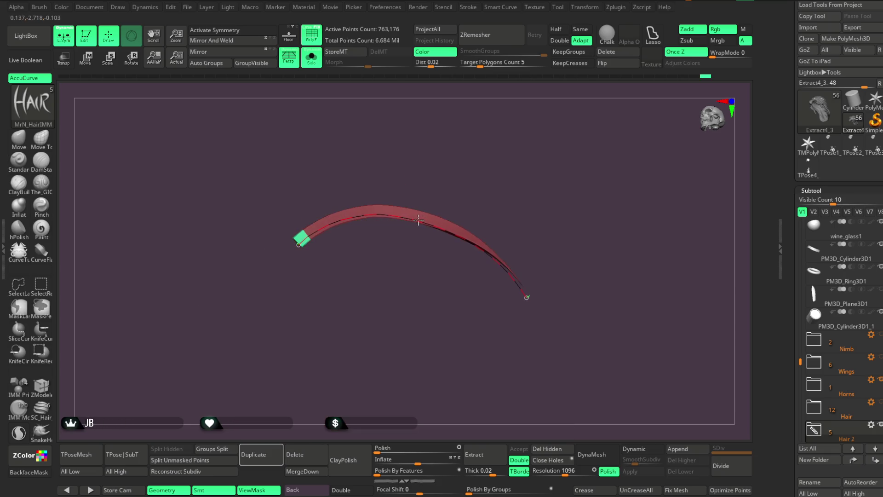
mouse_move(420, 173)
left_mouse_down()
mouse_move(496, 153)
mouse_move(497, 130)
mouse_move(508, 127)
left_mouse_up()
left_click(367, 222, "ctrl+shift")
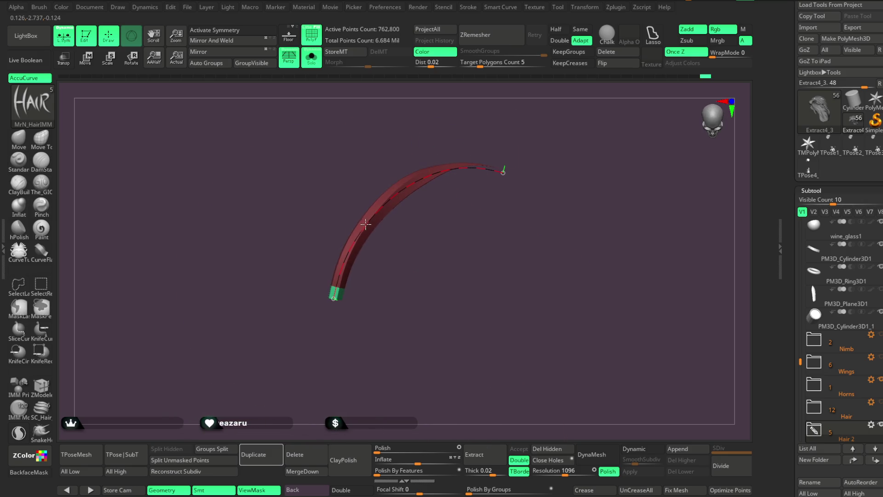
mouse_move(358, 234)
left_mouse_down()
mouse_move(514, 112)
mouse_move(437, 180)
mouse_move(499, 144)
mouse_move(552, 79)
mouse_move(548, 201)
left_mouse_up()
mouse_move(476, 186)
left_mouse_down()
mouse_move(473, 201)
mouse_move(469, 187)
mouse_move(512, 167)
left_mouse_up()
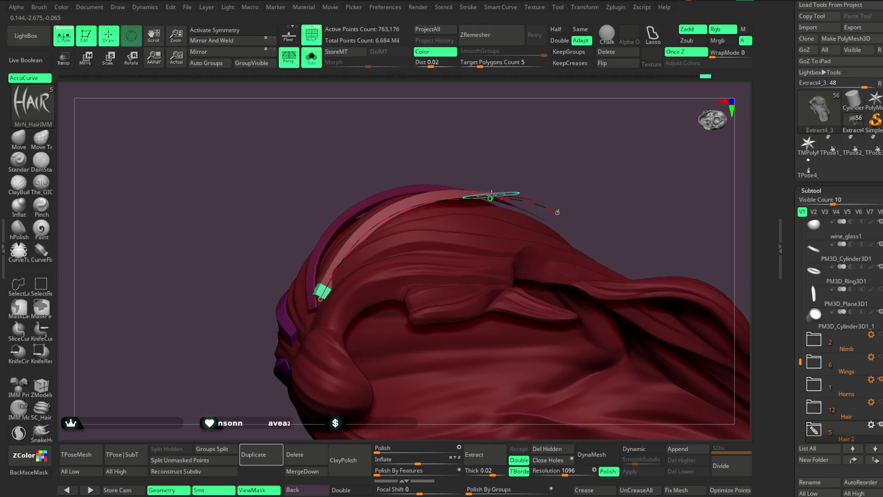
key("space")
mouse_move(520, 201)
left_mouse_down()
mouse_move(483, 163)
mouse_move(433, 197)
mouse_move(553, 213)
mouse_move(554, 157)
mouse_move(553, 191)
mouse_move(394, 213)
left_mouse_up()
Lower and reposition the strand's end until it sits on top of the hair
mouse_move(542, 304)
left_mouse_down()
mouse_move(471, 339)
mouse_move(498, 366)
mouse_move(512, 178)
left_mouse_up()
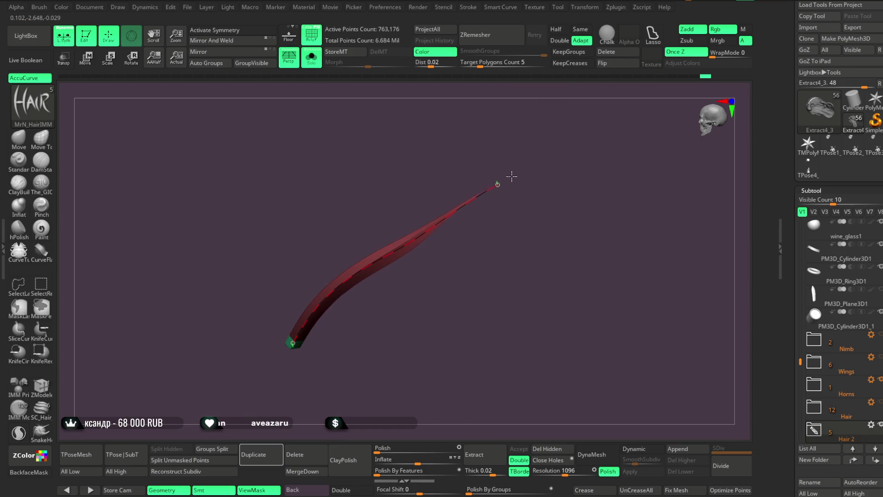
mouse_move(518, 145)
left_mouse_down()
mouse_move(536, 262)
mouse_move(563, 132)
mouse_move(524, 177)
left_mouse_up()
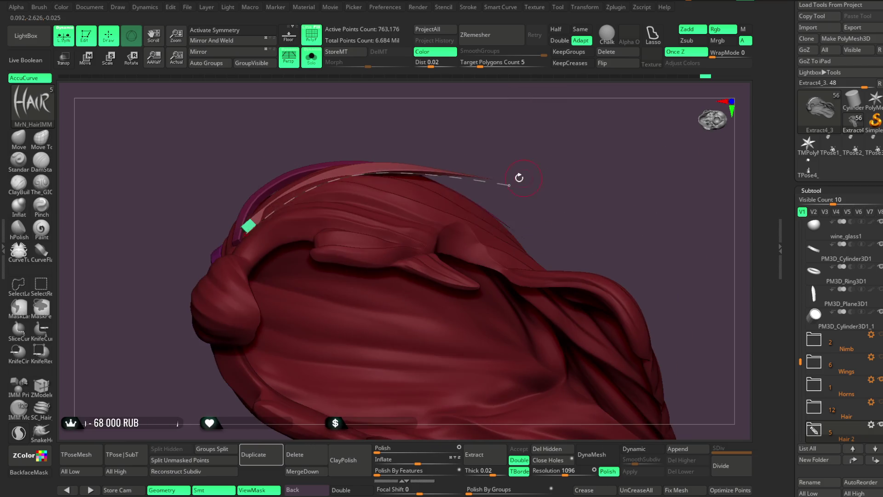
mouse_move(443, 175)
left_mouse_down()
mouse_move(532, 148)
mouse_move(429, 179)
left_mouse_up()
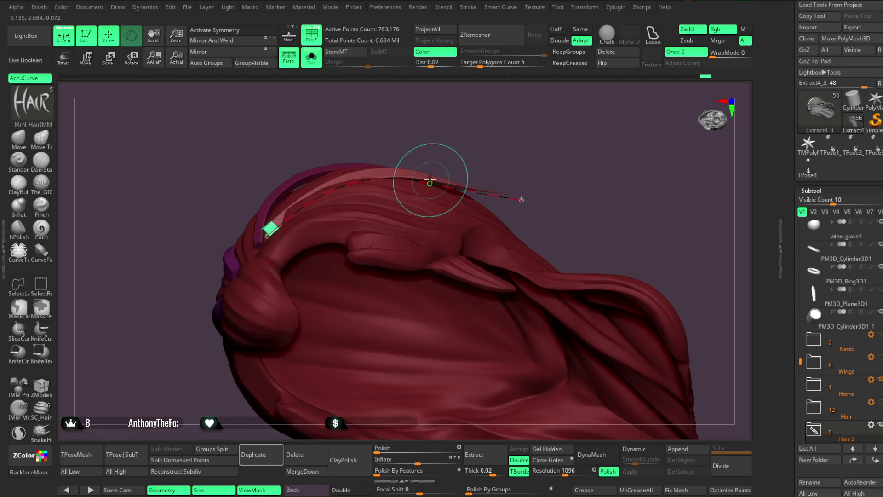
mouse_move(496, 149)
left_mouse_down()
mouse_move(487, 189)
mouse_move(512, 130)
mouse_move(317, 207)
mouse_move(329, 153)
mouse_move(329, 201)
mouse_move(326, 148)
left_mouse_up()
mouse_move(295, 233)
left_mouse_down()
mouse_move(286, 231)
mouse_move(278, 255)
mouse_move(509, 189)
mouse_move(438, 191)
mouse_move(443, 126)
mouse_move(475, 117)
mouse_move(414, 126)
left_mouse_up()
left_click_drag(362, 181, 415, 157)
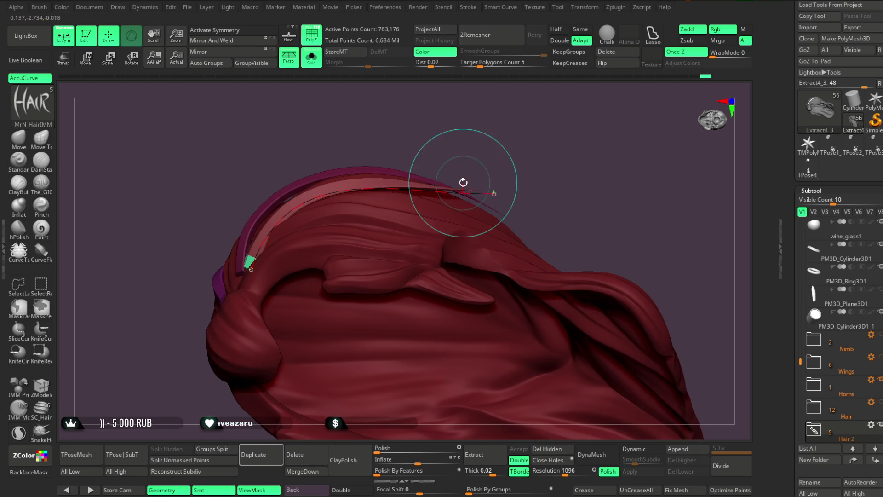
mouse_move(462, 181)
left_mouse_down()
mouse_move(538, 140)
mouse_move(521, 167)
left_mouse_up()
Turn Solo off and frame the horns and hair of the full figure
left_click(311, 57)
mouse_move(513, 140)
left_mouse_down()
mouse_move(504, 187)
mouse_move(516, 158)
mouse_move(483, 183)
mouse_move(386, 221)
mouse_move(461, 195)
mouse_move(446, 240)
mouse_move(413, 267)
left_mouse_up()
mouse_move(529, 186)
left_mouse_down()
mouse_move(512, 171)
mouse_move(584, 133)
mouse_move(582, 144)
mouse_move(540, 155)
mouse_move(536, 205)
mouse_move(369, 289)
left_mouse_up()
left_click_drag(569, 148, 413, 277)
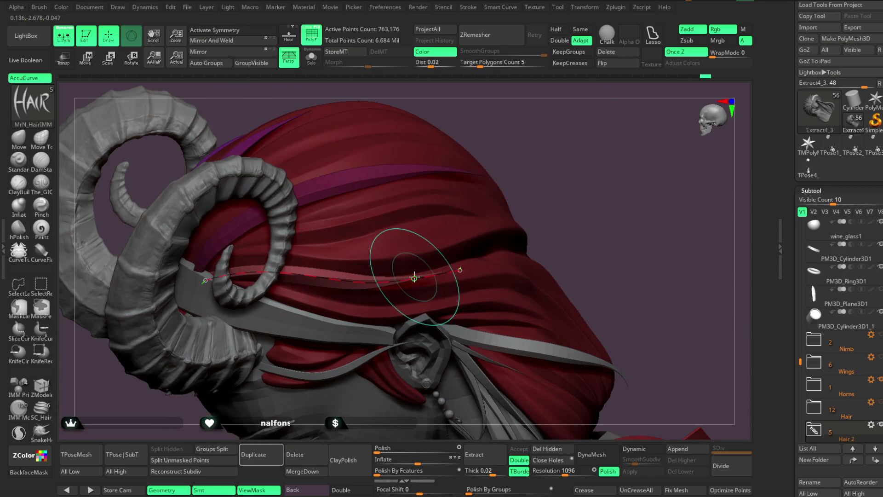
Shrink the brush, delete the strand's guide curve, and turn off PolyF polygroup colours
key("space")
left_click_drag(506, 267, 490, 267)
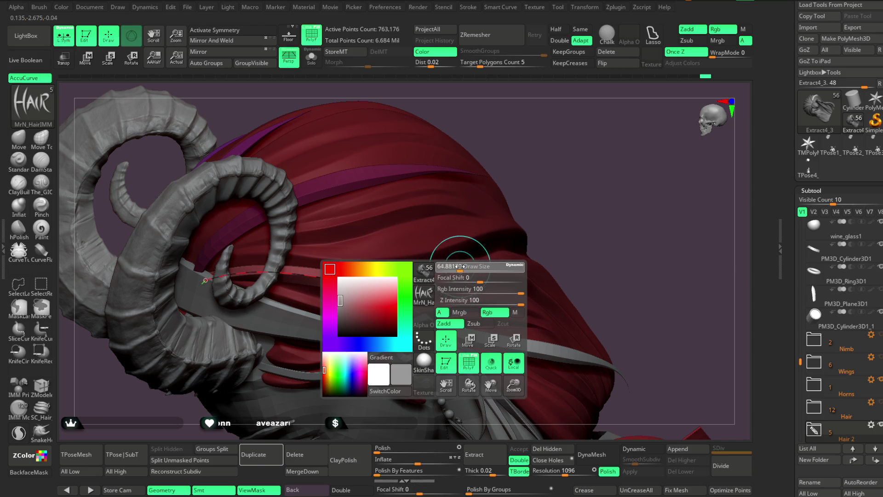
mouse_move(564, 170)
left_mouse_down()
mouse_move(536, 148)
mouse_move(457, 222)
left_mouse_up()
mouse_move(474, 182)
left_mouse_down()
mouse_move(506, 150)
mouse_move(506, 169)
mouse_move(497, 152)
mouse_move(479, 208)
mouse_move(529, 199)
mouse_move(532, 184)
mouse_move(505, 187)
mouse_move(502, 196)
mouse_move(495, 180)
left_mouse_up()
left_click(606, 51)
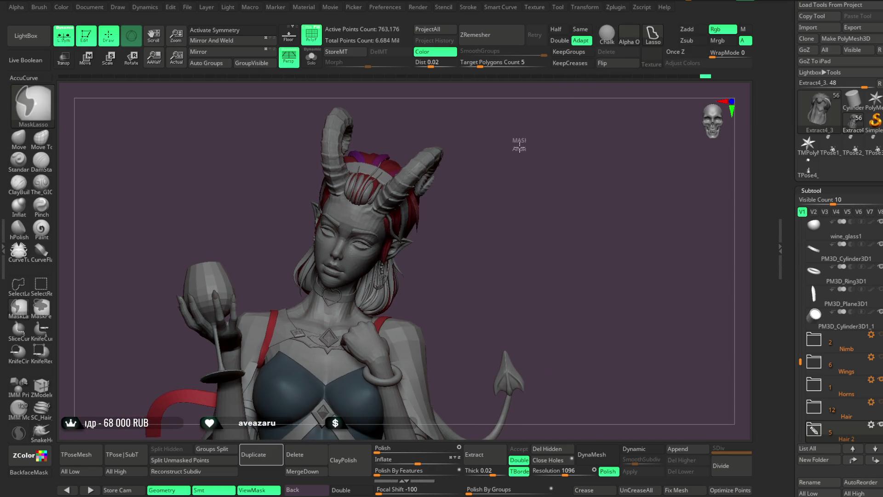
left_click(315, 38)
mouse_move(518, 188)
left_mouse_down()
mouse_move(514, 253)
mouse_move(504, 239)
left_mouse_up()
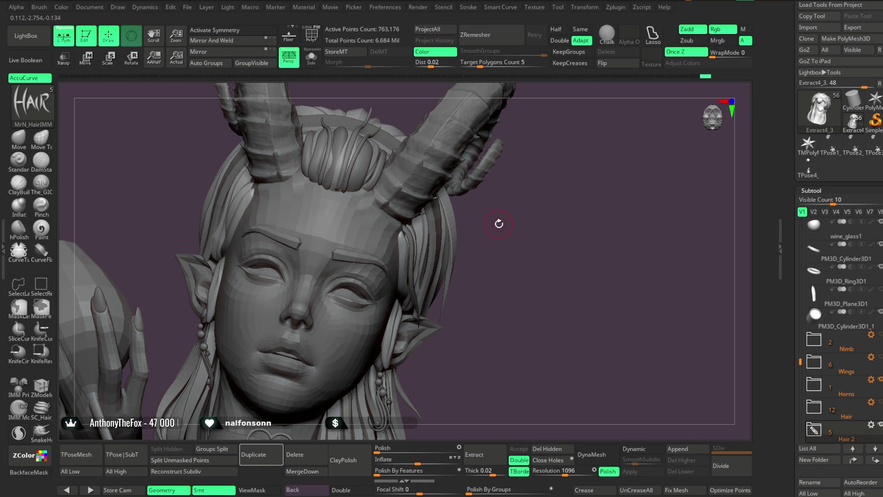
Switch to an enlarged Move Topological brush and solo the hair piece
left_click(41, 138)
right_click(451, 213)
mouse_move(465, 203)
left_mouse_down()
mouse_move(529, 204)
mouse_move(478, 198)
mouse_move(449, 218)
mouse_move(457, 244)
mouse_move(449, 248)
mouse_move(453, 233)
left_mouse_up()
mouse_move(490, 174)
left_mouse_down()
mouse_move(526, 132)
mouse_move(454, 212)
left_mouse_up()
left_click(311, 58)
key("space")
Inspect the soloed hair from above and behind, then unsolo to view the whole figure
mouse_move(533, 142)
left_mouse_down()
mouse_move(542, 143)
mouse_move(454, 207)
left_mouse_up()
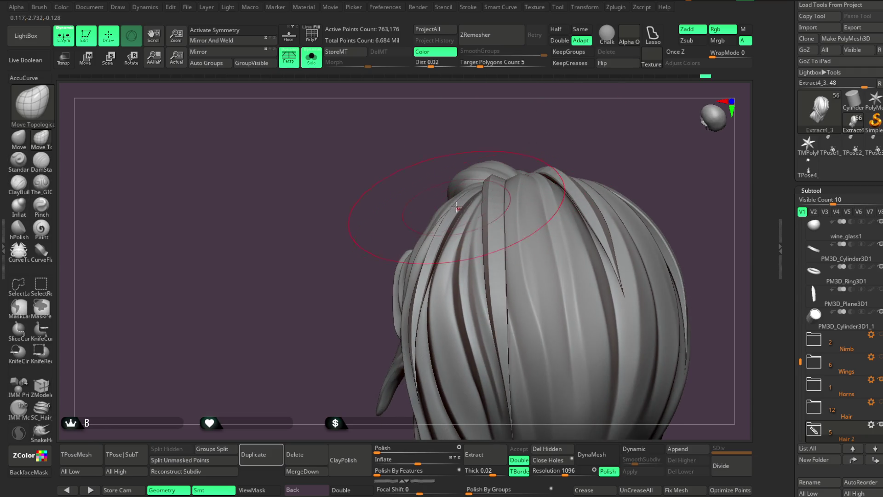
mouse_move(481, 168)
left_mouse_down()
mouse_move(460, 212)
mouse_move(533, 120)
mouse_move(548, 138)
mouse_move(540, 185)
mouse_move(518, 195)
mouse_move(396, 169)
left_mouse_up()
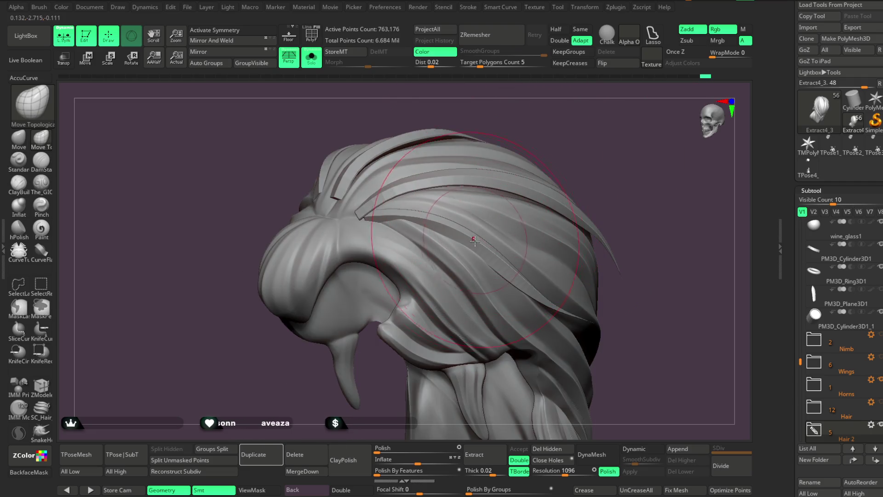
mouse_move(591, 138)
left_mouse_down()
mouse_move(579, 175)
mouse_move(591, 129)
mouse_move(594, 138)
left_mouse_up()
mouse_move(430, 399)
left_mouse_down()
mouse_move(548, 220)
mouse_move(554, 196)
left_mouse_up()
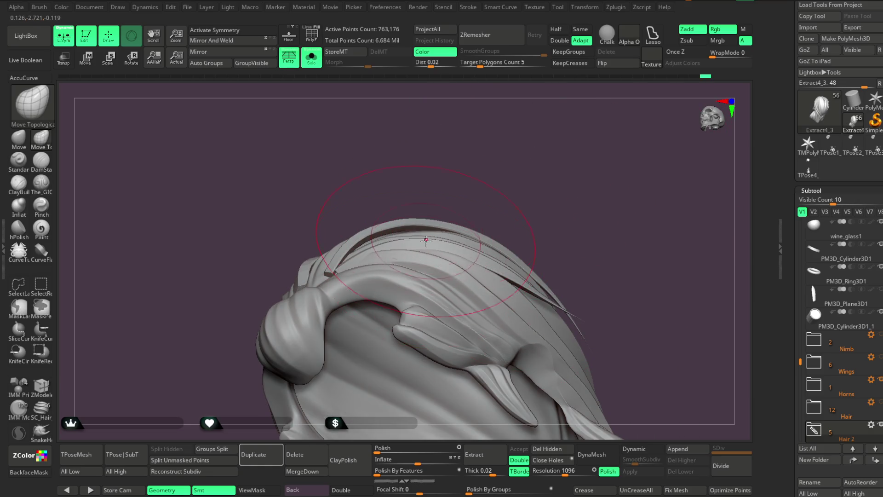
mouse_move(528, 287)
left_mouse_down()
mouse_move(571, 193)
mouse_move(530, 193)
mouse_move(578, 175)
mouse_move(558, 144)
mouse_move(558, 165)
mouse_move(583, 142)
mouse_move(547, 158)
mouse_move(563, 144)
mouse_move(505, 145)
left_mouse_up()
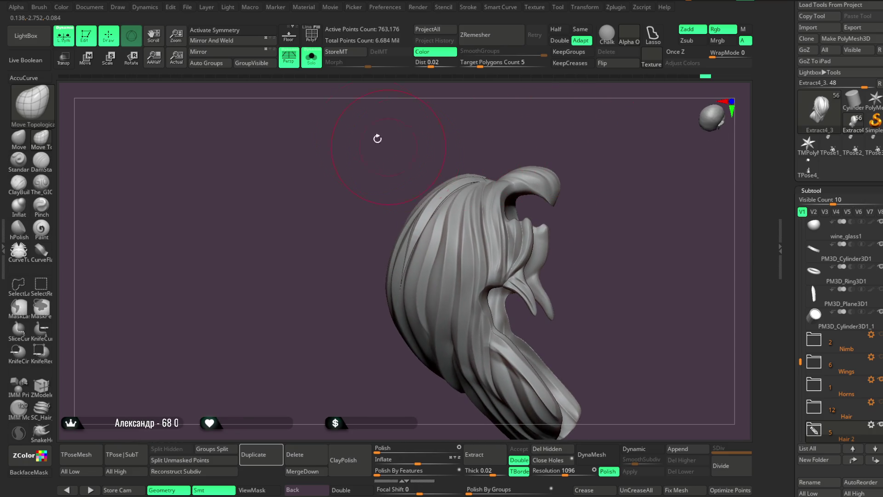
left_click(314, 66)
mouse_move(646, 184)
left_mouse_down()
mouse_move(623, 184)
mouse_move(571, 226)
mouse_move(577, 195)
mouse_move(573, 211)
mouse_move(576, 196)
mouse_move(567, 201)
left_mouse_up()
key("space")
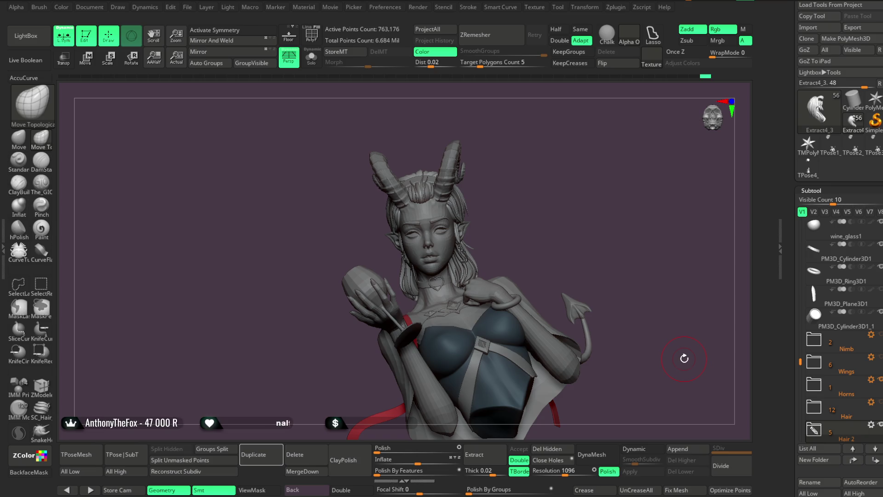
mouse_move(552, 203)
left_mouse_down()
mouse_move(585, 174)
mouse_move(500, 171)
mouse_move(501, 254)
mouse_move(506, 211)
mouse_move(487, 222)
mouse_move(503, 189)
mouse_move(487, 203)
mouse_move(520, 203)
mouse_move(552, 163)
mouse_move(489, 205)
mouse_move(544, 192)
mouse_move(532, 173)
left_mouse_up()
Pick the hair strand insert brush, draw a strand by the temple, then undo it
key("space")
key("b")
left_click(820, 135)
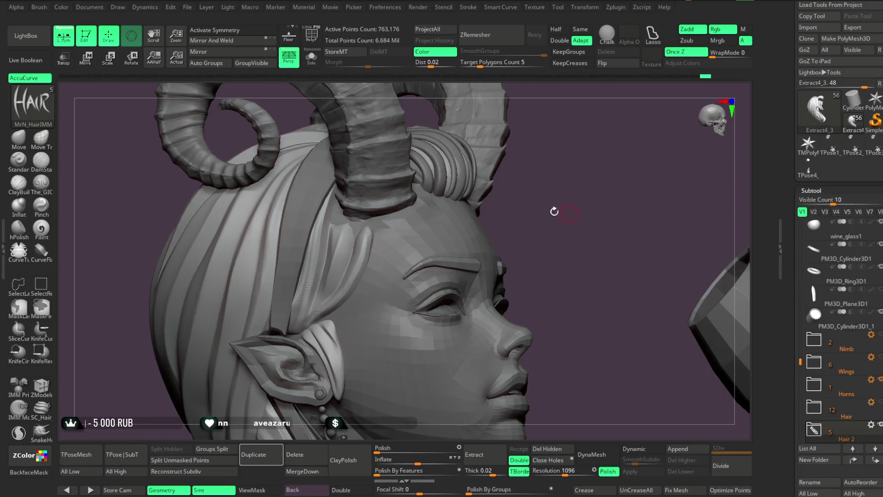
left_click_drag(566, 212, 487, 172)
left_click_drag(260, 230, 210, 304)
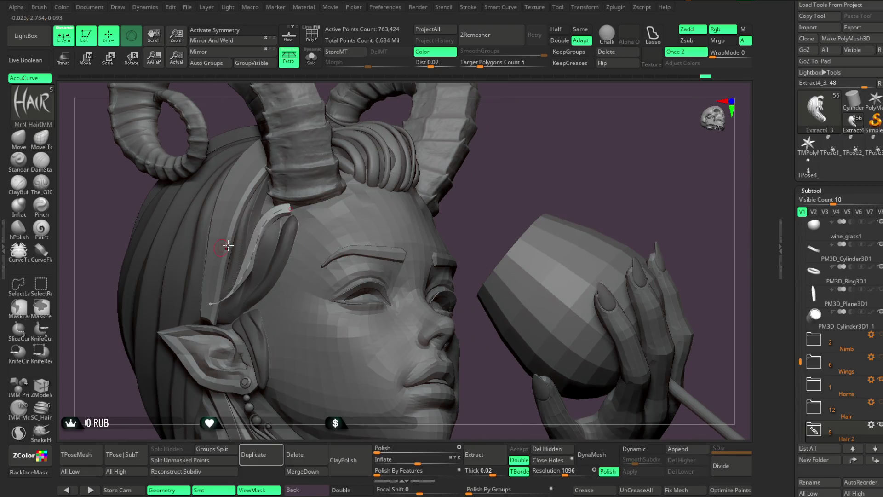
mouse_move(517, 163)
left_mouse_down()
mouse_move(508, 153)
mouse_move(524, 157)
mouse_move(502, 166)
left_mouse_up()
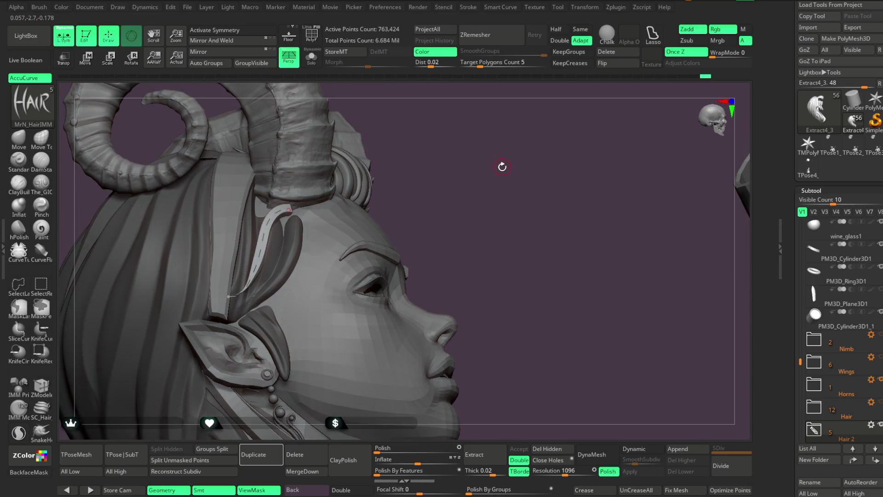
key("ctrl+z")
Solo the hair subtool, draw a new strand curve, and bring the full character back
key("space")
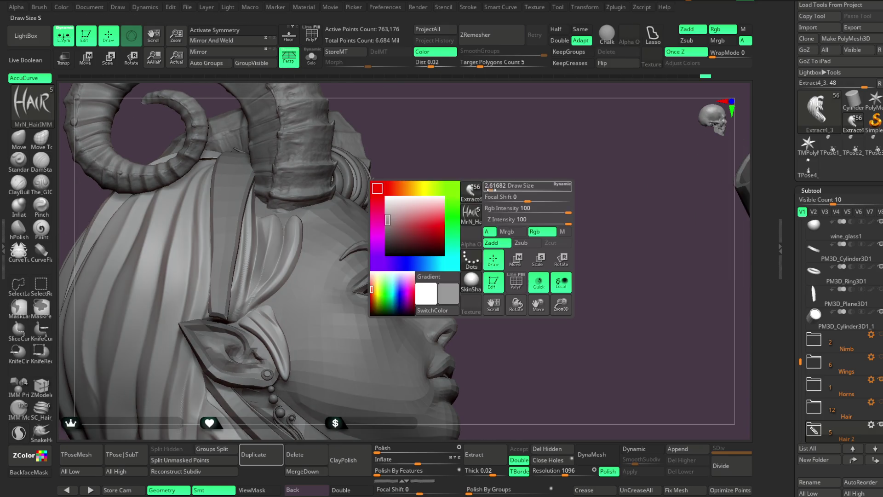
mouse_move(489, 186)
left_mouse_down()
mouse_move(317, 88)
mouse_move(353, 118)
mouse_move(294, 276)
left_mouse_up()
left_click(311, 58)
mouse_move(170, 274)
left_mouse_down()
mouse_move(256, 144)
mouse_move(363, 94)
mouse_move(395, 146)
mouse_move(336, 211)
left_mouse_up()
left_click(300, 232, "ctrl+shift")
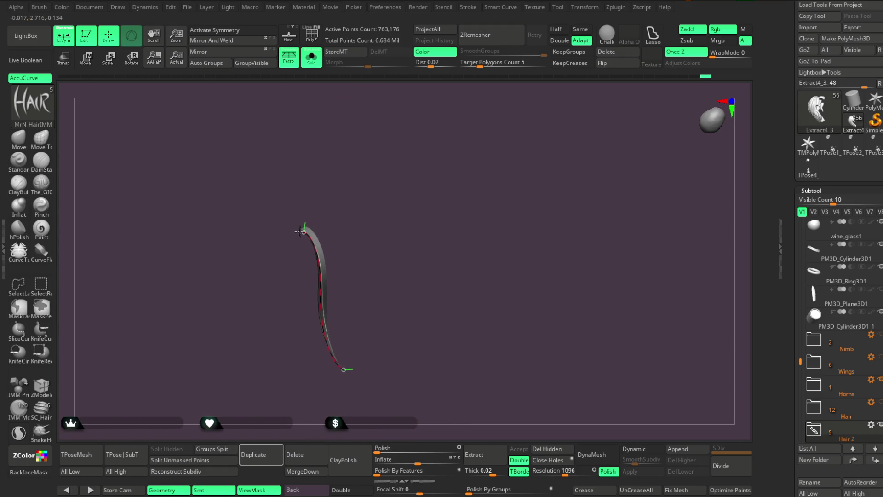
left_click(312, 57)
Extend the new strand from the pointed ear up to the horn base and shape its end
mouse_move(414, 138)
left_mouse_down()
mouse_move(449, 205)
mouse_move(451, 154)
mouse_move(317, 232)
left_mouse_up()
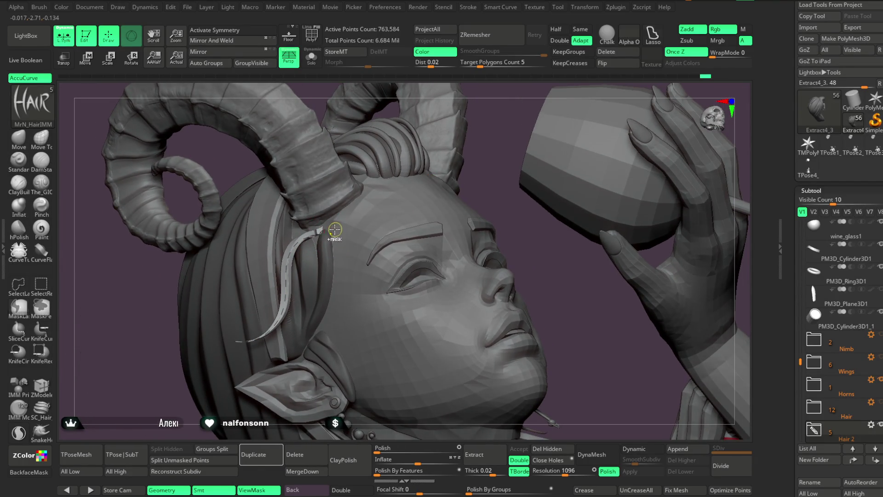
left_click_drag(367, 223, 316, 286)
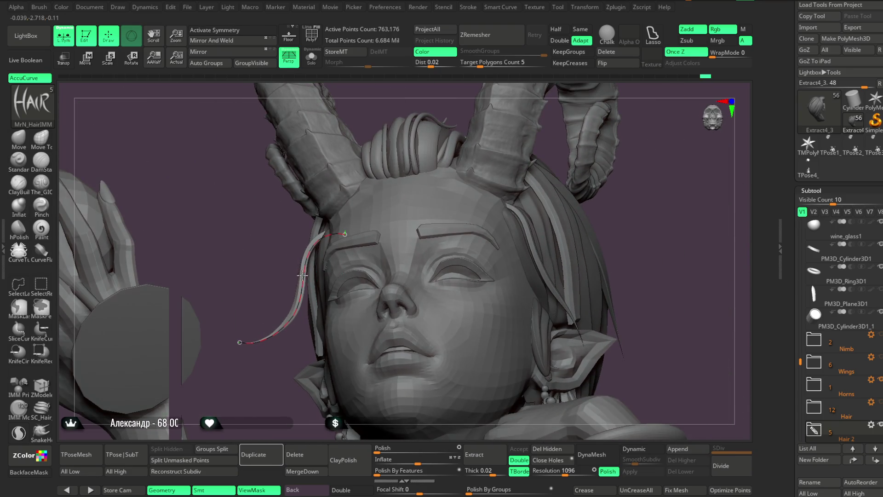
mouse_move(285, 258)
left_mouse_down()
mouse_move(377, 212)
mouse_move(441, 163)
mouse_move(322, 233)
mouse_move(292, 230)
mouse_move(472, 122)
mouse_move(449, 118)
mouse_move(474, 109)
mouse_move(301, 237)
left_mouse_up()
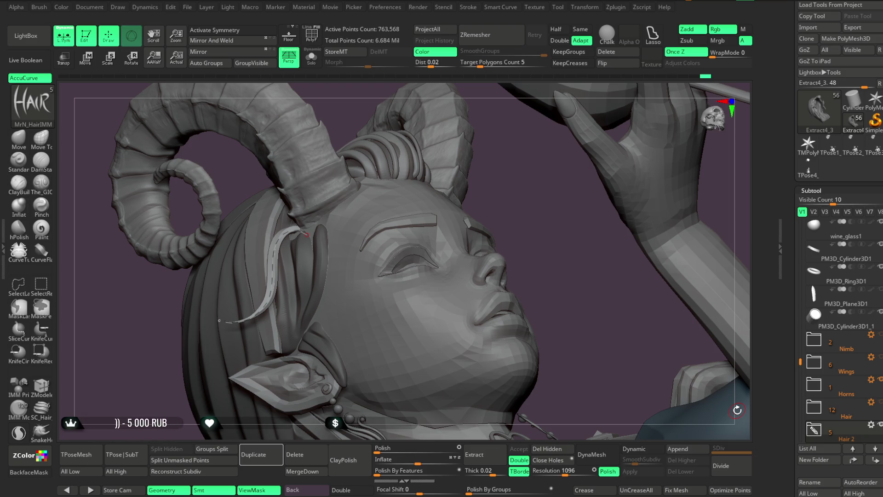
mouse_move(557, 246)
left_mouse_down()
mouse_move(475, 164)
mouse_move(460, 177)
left_mouse_up()
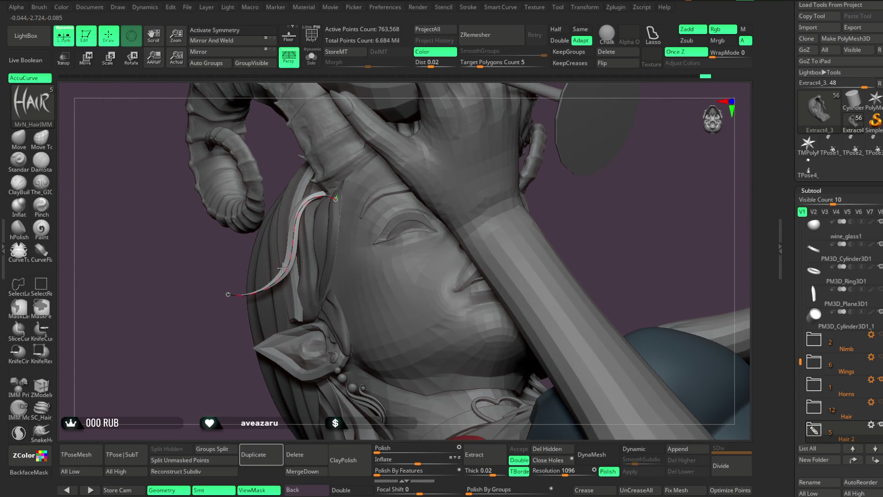
mouse_move(244, 316)
left_mouse_down()
mouse_move(281, 285)
mouse_move(246, 292)
mouse_move(248, 315)
left_mouse_up()
mouse_move(460, 148)
left_mouse_down()
mouse_move(478, 126)
mouse_move(428, 170)
left_mouse_up()
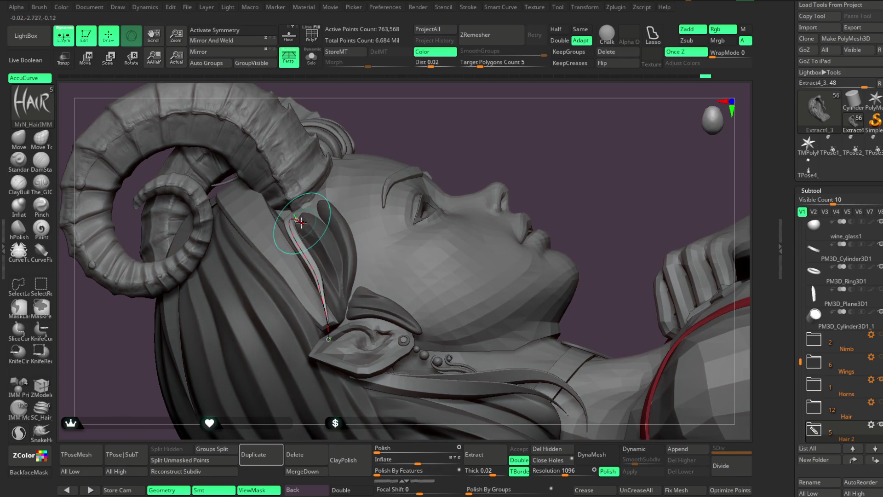
mouse_move(296, 215)
left_mouse_down()
mouse_move(622, 168)
mouse_move(623, 209)
mouse_move(571, 200)
mouse_move(544, 219)
mouse_move(570, 233)
mouse_move(558, 235)
left_mouse_up()
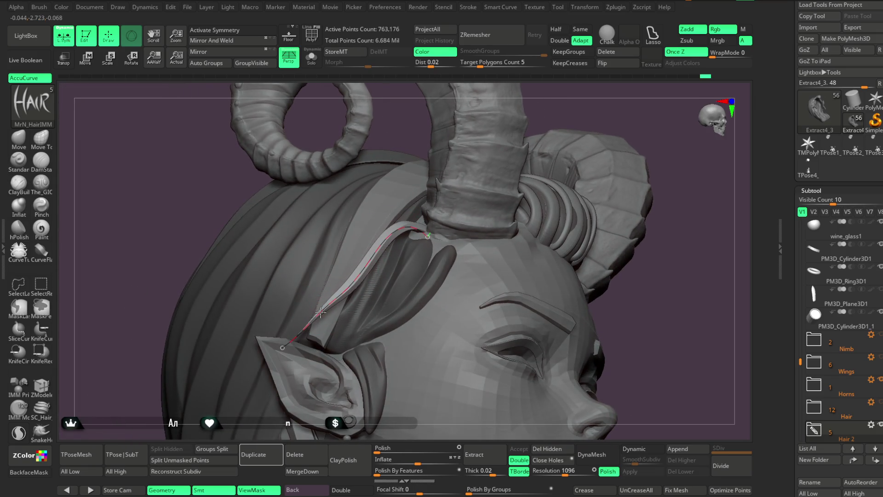
mouse_move(543, 133)
left_mouse_down()
mouse_move(554, 111)
mouse_move(529, 138)
left_mouse_up()
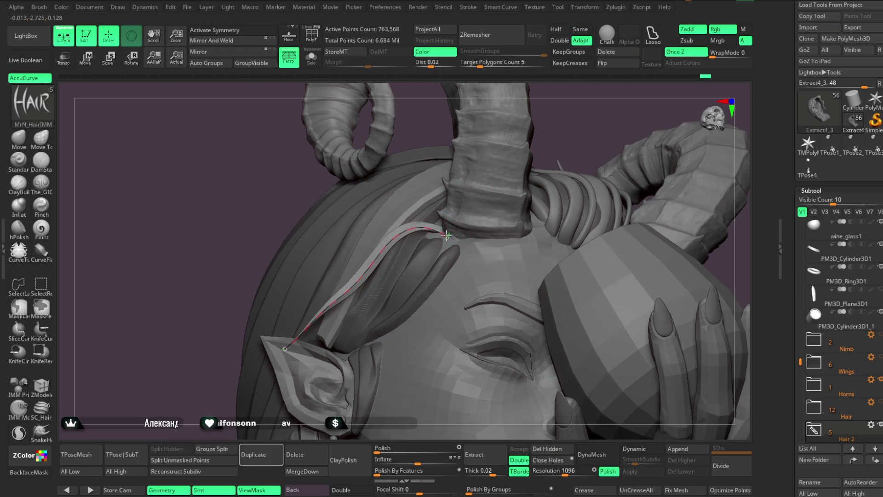
key("space")
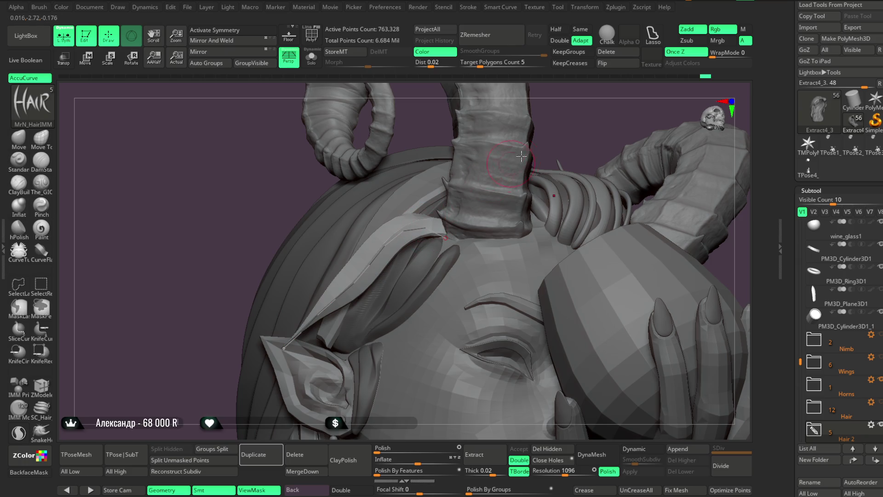
key("space")
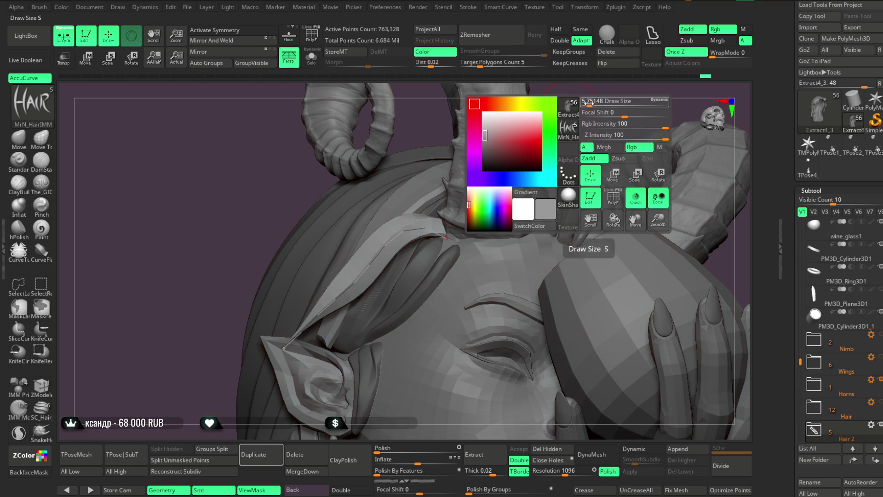
right_click_drag(516, 158, 429, 233)
left_click_drag(429, 233, 436, 222)
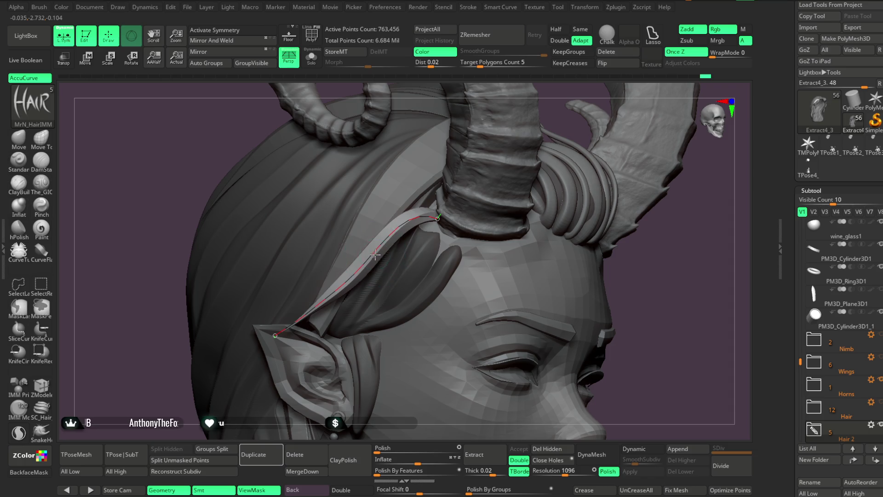
Check the ear-to-horn strand from several angles and open the hair brush library
left_click_drag(541, 78, 527, 95)
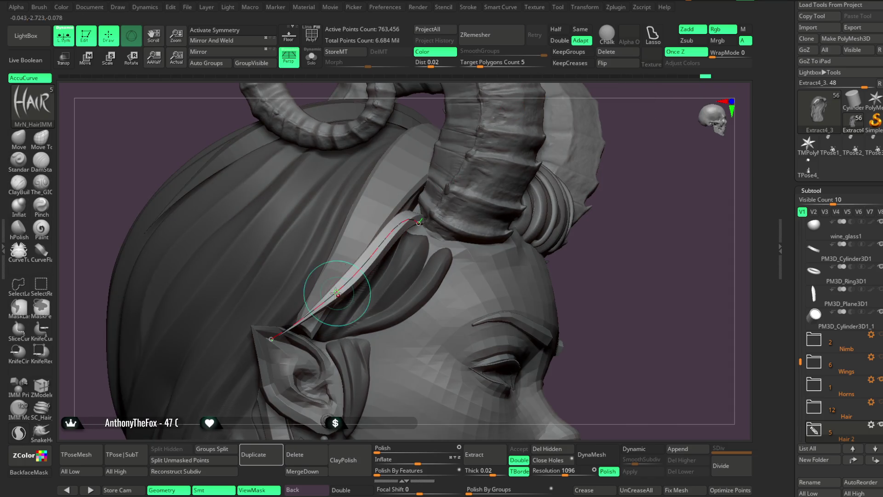
mouse_move(550, 233)
left_mouse_down()
mouse_move(611, 246)
mouse_move(486, 251)
left_mouse_up()
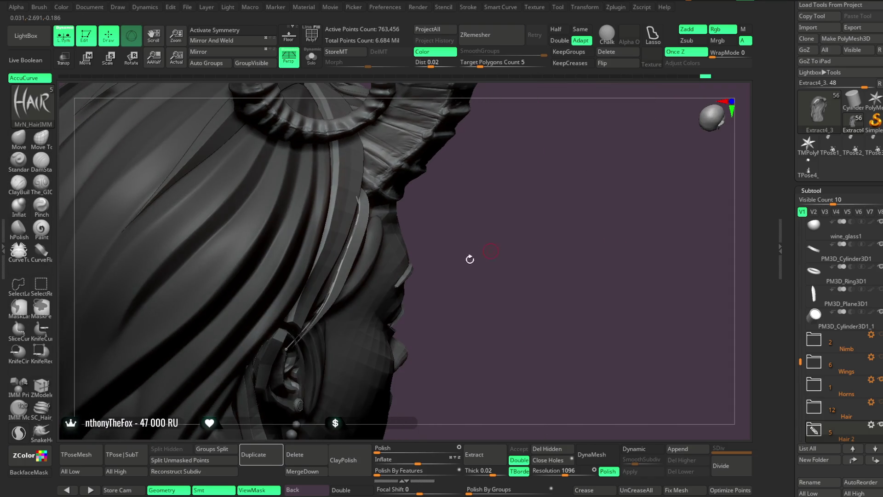
mouse_move(481, 210)
left_mouse_down()
mouse_move(443, 151)
mouse_move(358, 290)
left_mouse_up()
left_click_drag(464, 152, 437, 133)
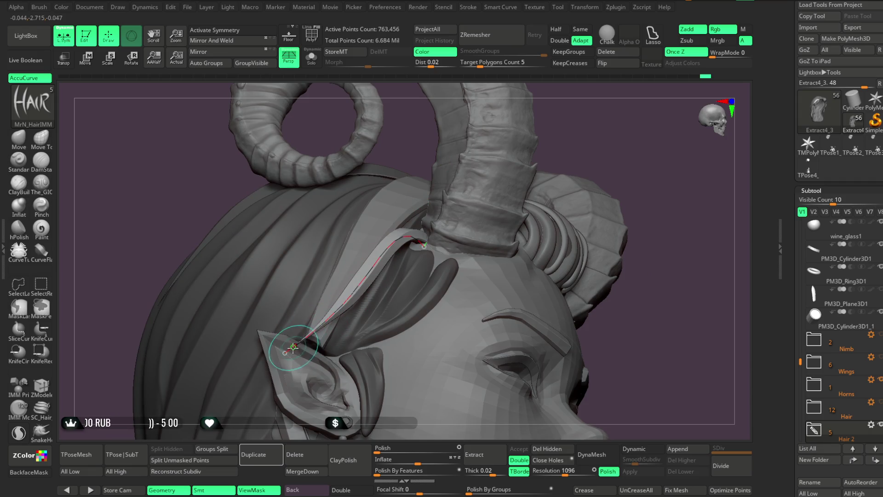
mouse_move(591, 139)
left_mouse_down()
mouse_move(570, 125)
mouse_move(561, 139)
mouse_move(548, 130)
mouse_move(522, 152)
mouse_move(528, 130)
mouse_move(536, 143)
mouse_move(548, 124)
mouse_move(586, 117)
mouse_move(542, 166)
mouse_move(538, 150)
mouse_move(522, 149)
mouse_move(550, 205)
mouse_move(545, 226)
mouse_move(547, 183)
left_mouse_up()
mouse_move(591, 88)
left_mouse_down()
mouse_move(511, 189)
mouse_move(517, 221)
mouse_move(512, 193)
mouse_move(506, 217)
mouse_move(510, 198)
mouse_move(529, 201)
mouse_move(520, 197)
mouse_move(602, 175)
mouse_move(573, 195)
mouse_move(599, 185)
mouse_move(501, 210)
left_mouse_up()
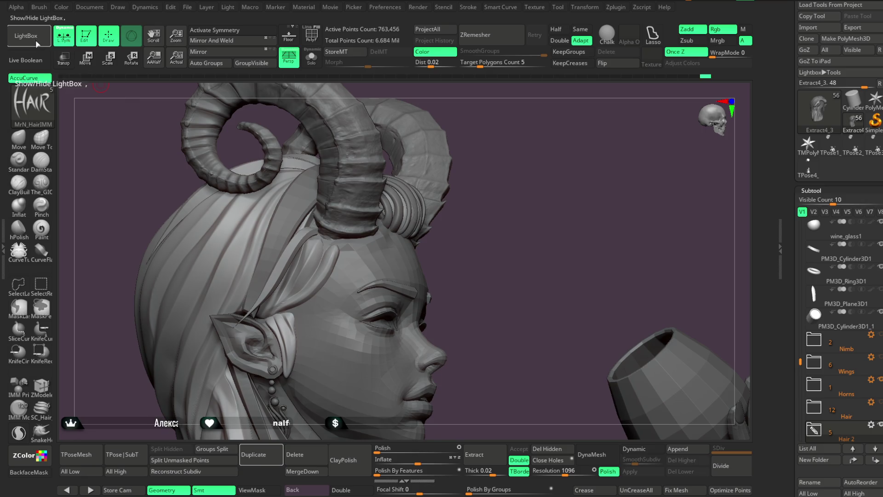
left_click(38, 44)
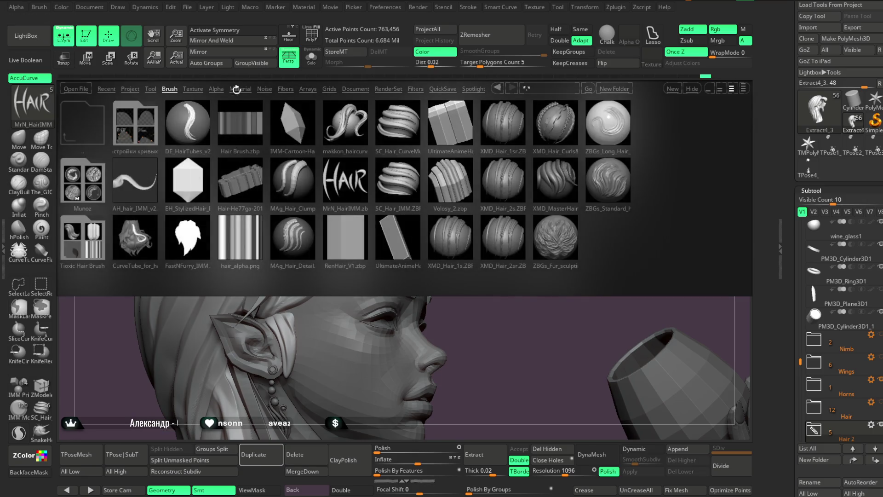
Close the brush library, adjust the Draw Size, and reframe the head in three-quarter view
key("comma")
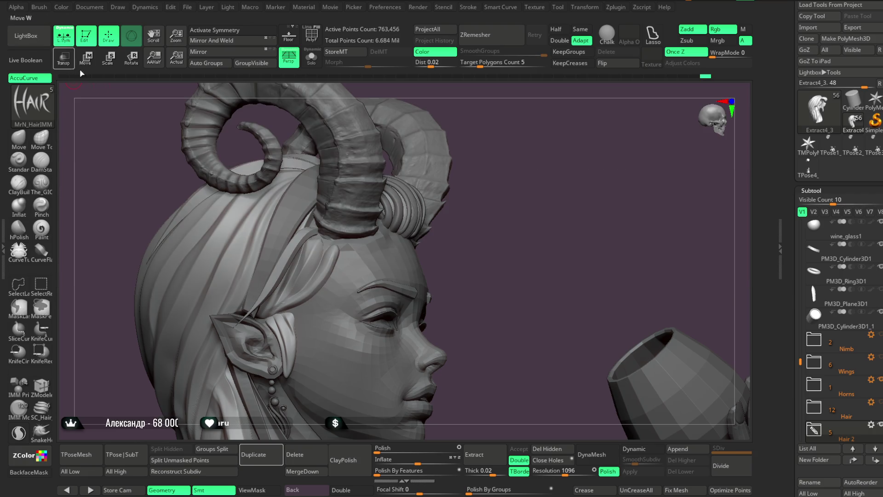
key("space")
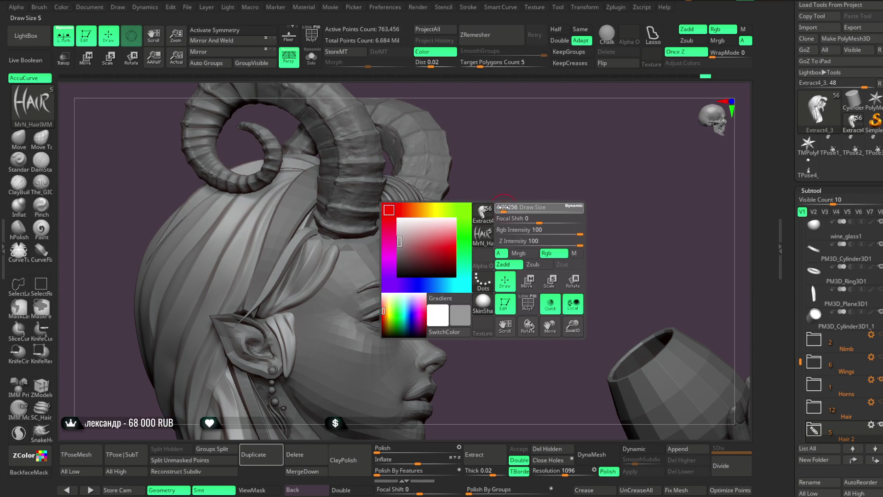
mouse_move(498, 220)
left_mouse_down("alt")
mouse_move(536, 221)
mouse_move(455, 225)
left_mouse_up("alt")
mouse_move(464, 307)
left_mouse_down("alt")
mouse_move(571, 193)
mouse_move(555, 189)
left_mouse_up("alt")
key("space")
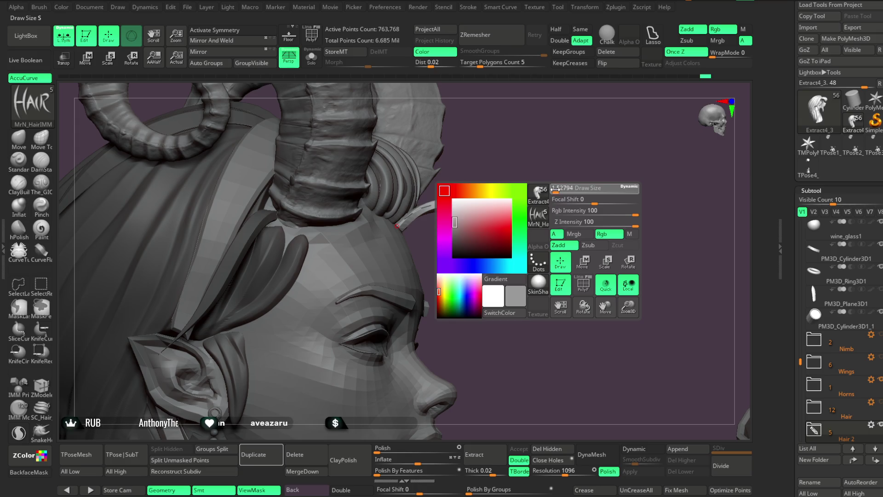
mouse_move(538, 184)
left_mouse_down()
mouse_move(483, 188)
mouse_move(509, 191)
mouse_move(545, 161)
mouse_move(483, 217)
mouse_move(406, 250)
mouse_move(402, 363)
mouse_move(488, 176)
mouse_move(635, 234)
mouse_move(607, 175)
mouse_move(580, 173)
mouse_move(575, 128)
left_mouse_up()
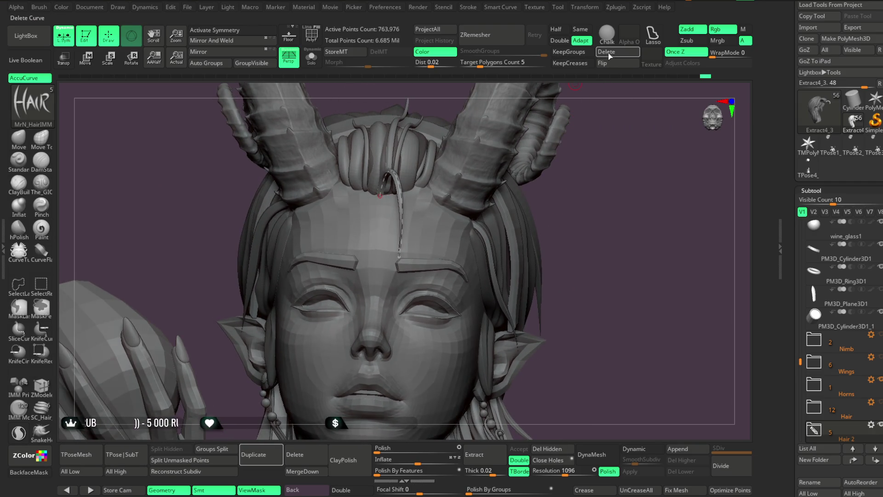
mouse_move(573, 173)
left_mouse_down()
mouse_move(623, 167)
mouse_move(591, 167)
mouse_move(651, 269)
left_mouse_up()
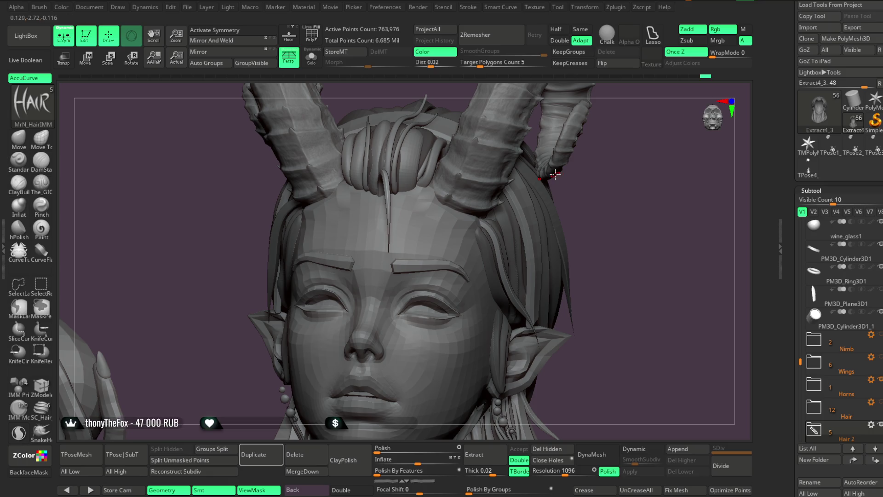
Lay a strand curve from the topknot over the forehead, move its start, and regenerate the mesh
mouse_move(617, 196)
left_mouse_down()
mouse_move(680, 209)
mouse_move(515, 243)
left_mouse_up()
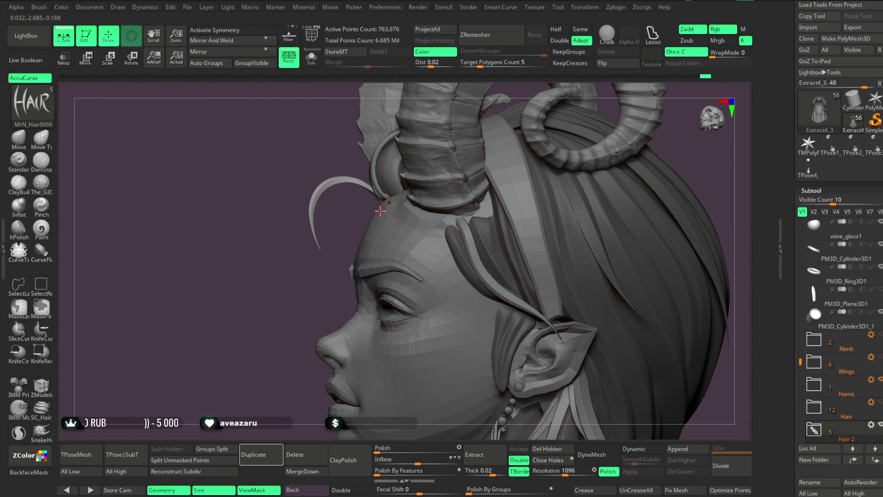
mouse_move(349, 195)
left_mouse_down()
mouse_move(275, 330)
mouse_move(271, 362)
mouse_move(322, 299)
mouse_move(584, 224)
mouse_move(586, 274)
mouse_move(587, 236)
mouse_move(460, 230)
left_mouse_up()
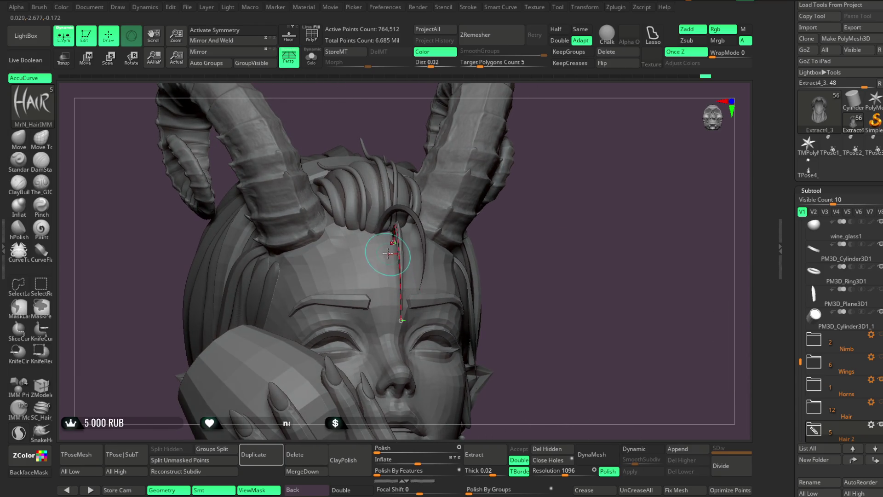
left_click_drag(391, 244, 363, 235)
mouse_move(526, 217)
left_mouse_down()
mouse_move(552, 221)
mouse_move(529, 196)
left_mouse_up()
left_click_drag(437, 211, 368, 228)
mouse_move(529, 211)
left_mouse_down()
mouse_move(614, 210)
mouse_move(595, 214)
left_mouse_up()
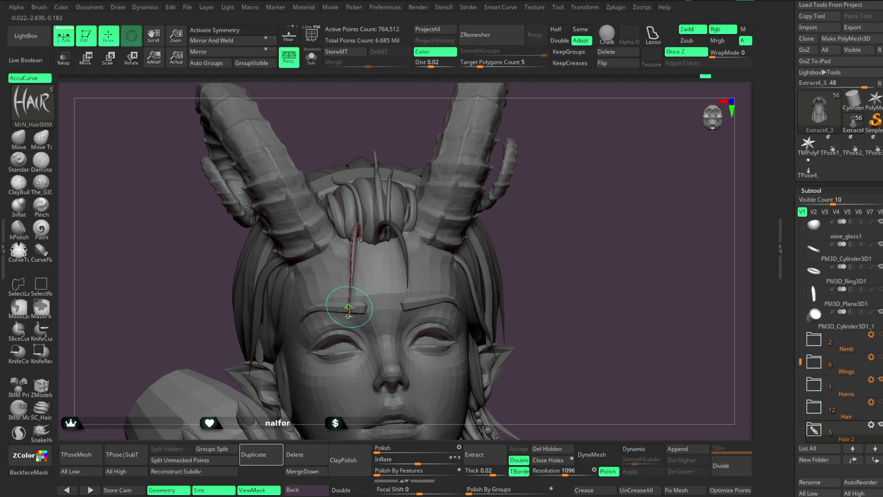
mouse_move(555, 181)
left_mouse_down()
mouse_move(532, 159)
mouse_move(542, 227)
mouse_move(492, 223)
mouse_move(497, 192)
mouse_move(479, 198)
mouse_move(500, 227)
mouse_move(522, 230)
mouse_move(534, 258)
mouse_move(538, 221)
mouse_move(543, 247)
mouse_move(524, 274)
mouse_move(538, 278)
mouse_move(551, 258)
mouse_move(545, 255)
left_mouse_up()
left_click(329, 282)
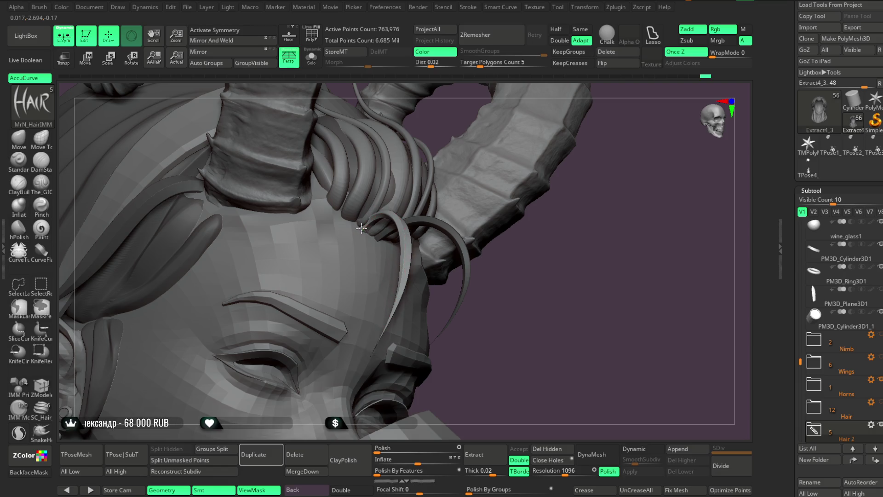
Reshape the lower end of the forehead strand by the left horn and check the hairline
mouse_move(558, 266)
left_mouse_down()
mouse_move(542, 253)
mouse_move(557, 272)
mouse_move(572, 273)
mouse_move(584, 252)
mouse_move(560, 295)
mouse_move(557, 323)
mouse_move(549, 317)
mouse_move(565, 306)
mouse_move(565, 290)
mouse_move(526, 290)
mouse_move(534, 306)
mouse_move(556, 252)
mouse_move(559, 314)
mouse_move(529, 304)
left_mouse_up()
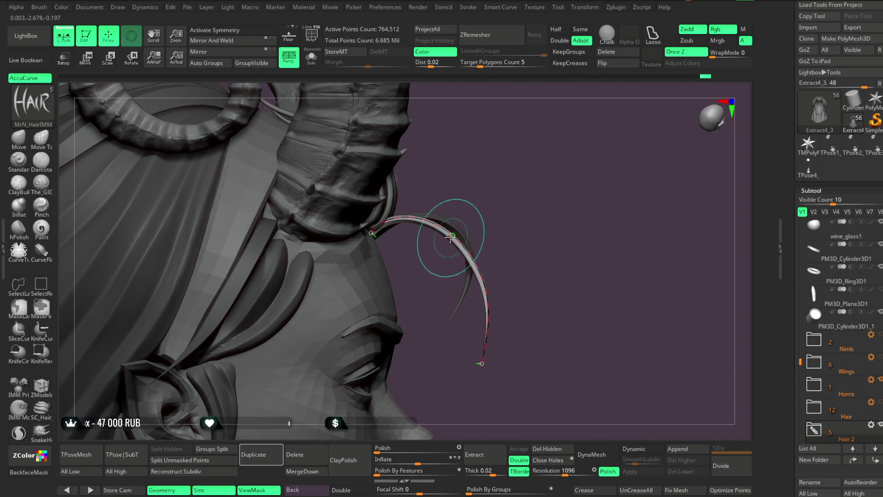
left_click_drag(449, 232, 442, 227)
mouse_move(532, 217)
left_mouse_down()
mouse_move(532, 241)
mouse_move(522, 221)
mouse_move(504, 221)
mouse_move(573, 211)
mouse_move(623, 239)
mouse_move(592, 224)
left_mouse_up()
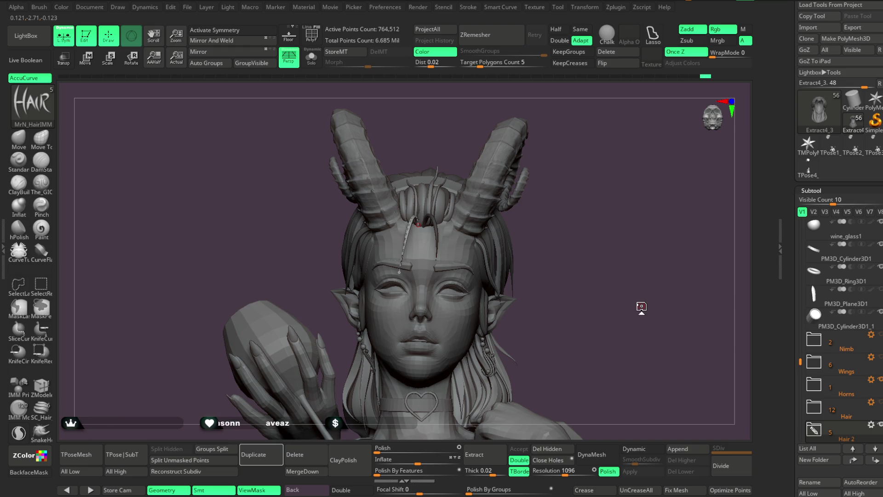
mouse_move(641, 307)
left_mouse_down()
mouse_move(704, 252)
mouse_move(637, 243)
mouse_move(657, 274)
mouse_move(649, 258)
mouse_move(656, 267)
mouse_move(621, 275)
left_mouse_up()
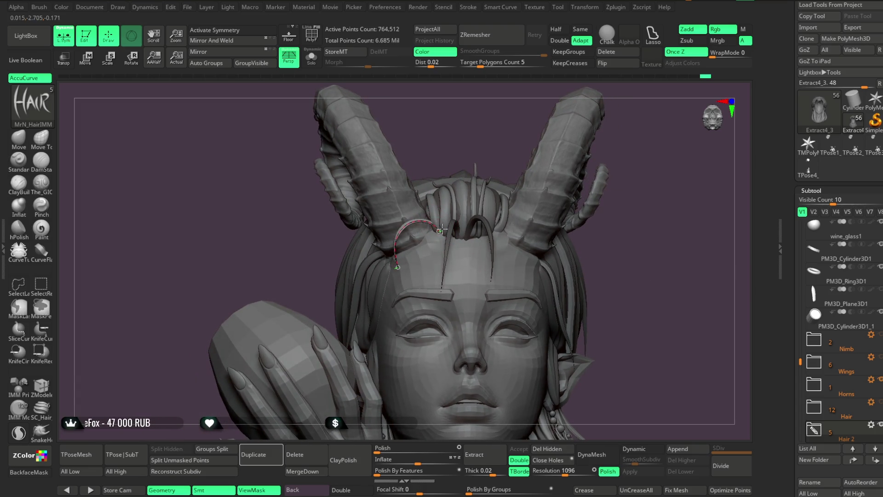
mouse_move(647, 200)
left_mouse_down()
mouse_move(641, 197)
mouse_move(627, 229)
mouse_move(510, 212)
mouse_move(617, 167)
mouse_move(453, 269)
left_mouse_up()
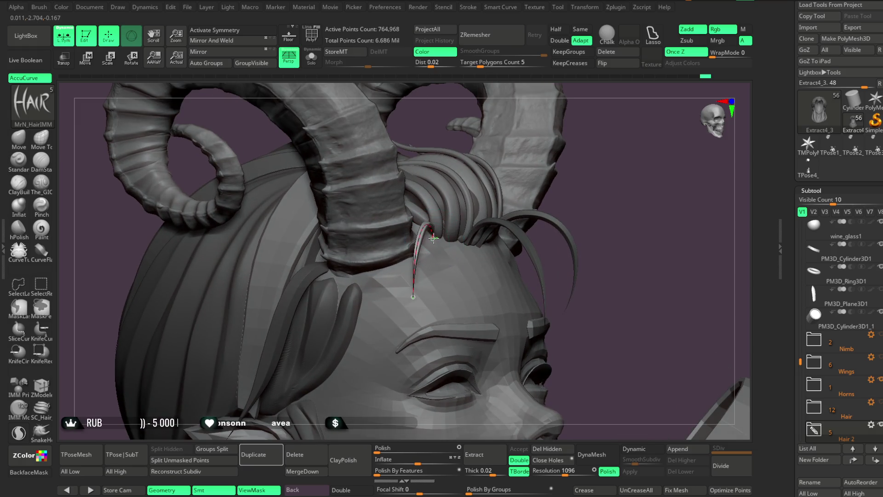
mouse_move(563, 210)
left_mouse_down()
mouse_move(612, 167)
mouse_move(591, 163)
mouse_move(606, 192)
mouse_move(574, 186)
mouse_move(595, 193)
left_mouse_up()
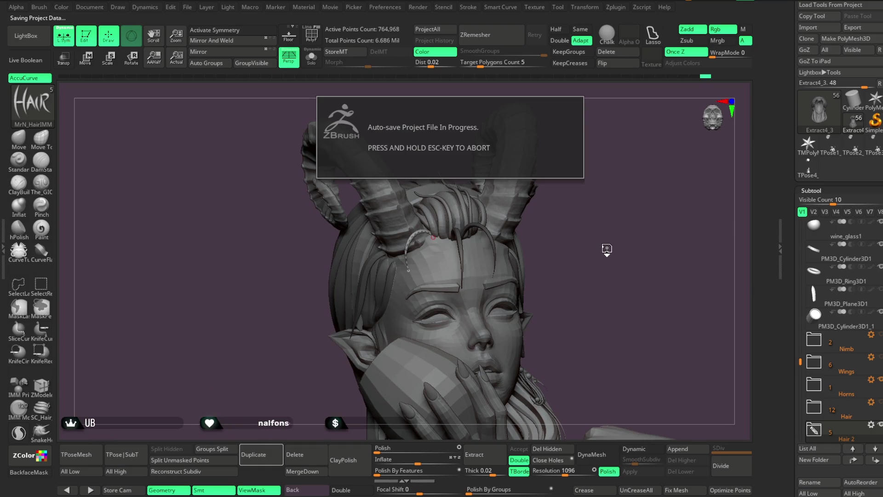
Reshape the forehead strand beside the left horn, then press Ctrl to leave curve editing
mouse_move(611, 238)
left_mouse_down()
mouse_move(626, 234)
mouse_move(612, 237)
left_mouse_up()
mouse_move(597, 231)
left_mouse_down()
mouse_move(640, 223)
mouse_move(619, 240)
mouse_move(615, 347)
mouse_move(598, 331)
left_mouse_up()
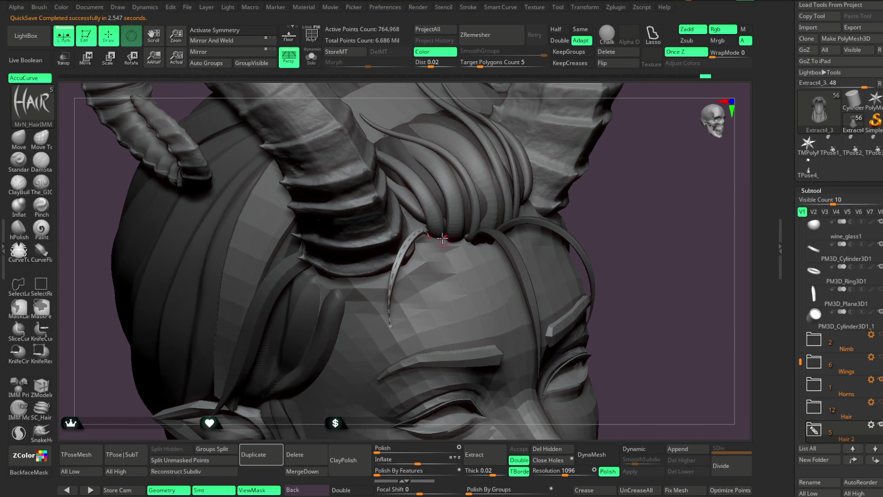
left_click_drag(571, 233, 478, 269)
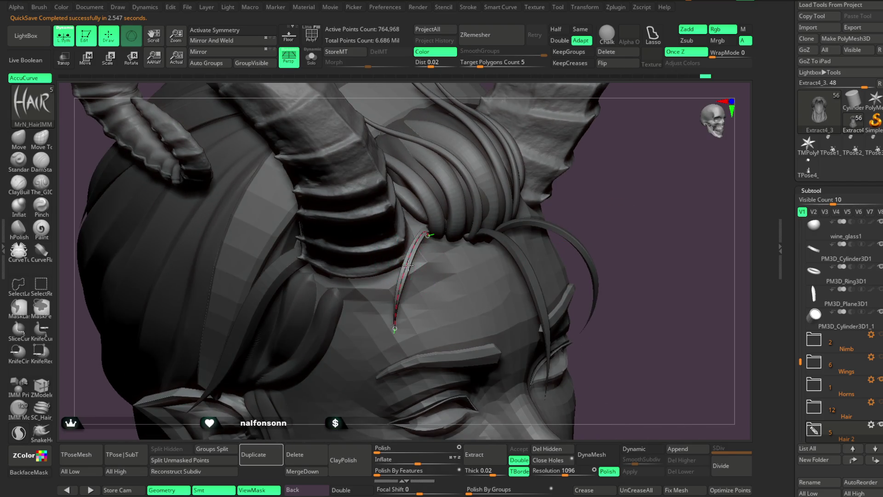
left_click_drag(597, 192, 472, 252)
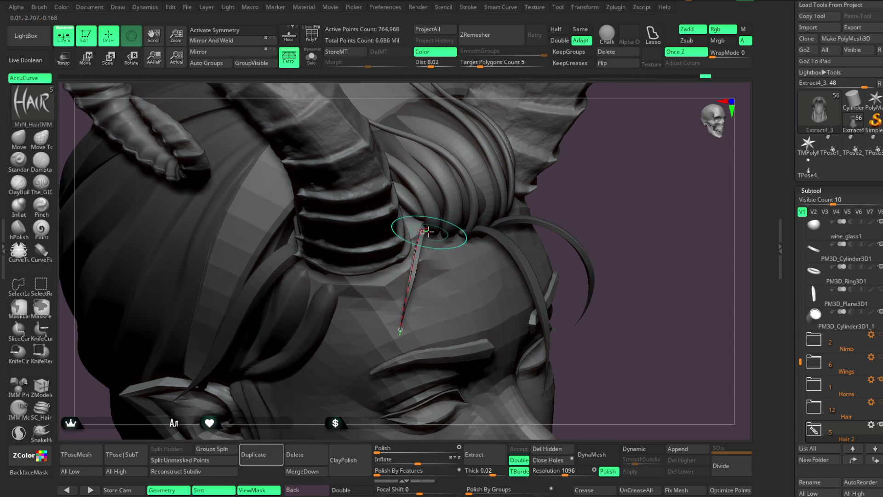
mouse_move(529, 211)
left_mouse_down()
mouse_move(615, 164)
mouse_move(611, 152)
mouse_move(421, 222)
left_mouse_up()
key("ctrl")
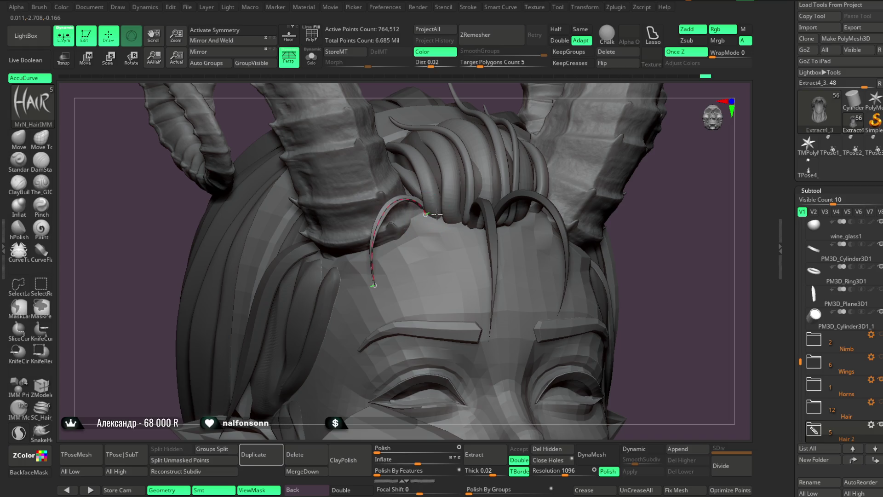
mouse_move(689, 234)
left_mouse_down()
mouse_move(666, 201)
mouse_move(652, 222)
mouse_move(672, 229)
mouse_move(587, 203)
left_mouse_up()
key("ctrl")
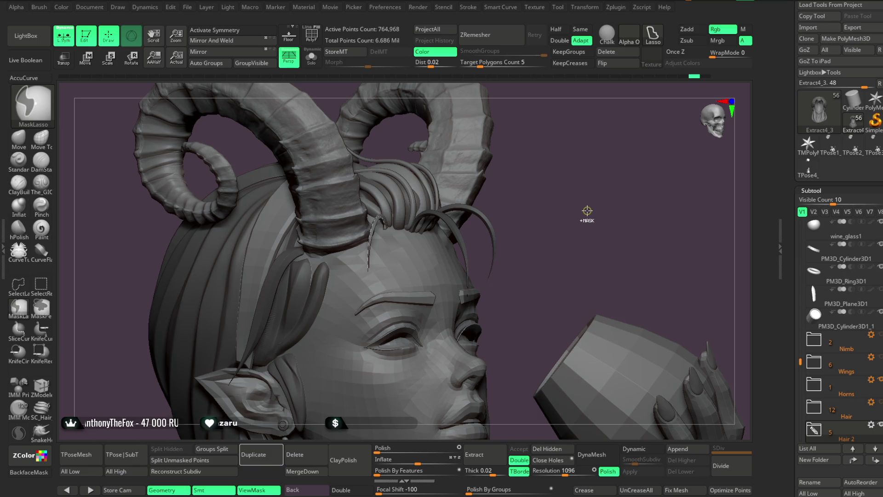
Draw another MrN_HairIMM strand from the top tuft onto the forehead and view it face-on
mouse_move(588, 211)
left_mouse_down()
mouse_move(566, 213)
mouse_move(590, 219)
left_mouse_up()
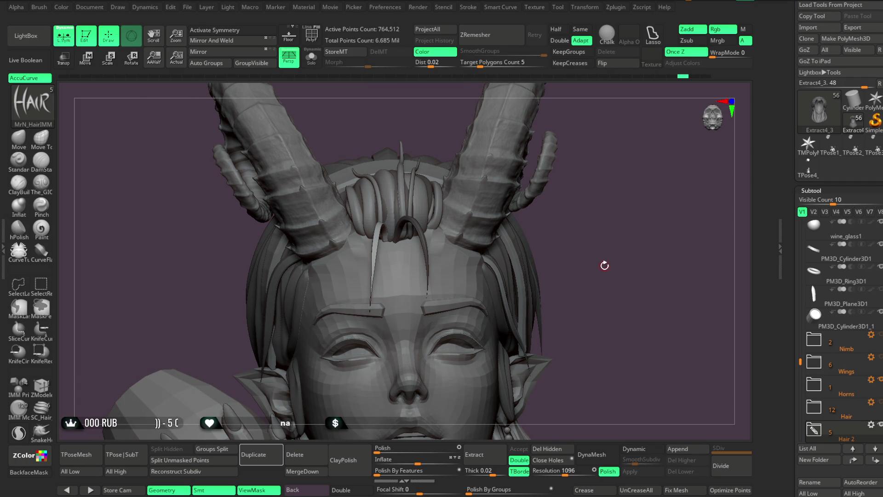
mouse_move(604, 265)
left_mouse_down()
mouse_move(601, 235)
mouse_move(586, 231)
mouse_move(598, 219)
mouse_move(587, 211)
mouse_move(560, 217)
mouse_move(559, 231)
mouse_move(573, 230)
mouse_move(585, 207)
mouse_move(578, 222)
mouse_move(523, 241)
left_mouse_up()
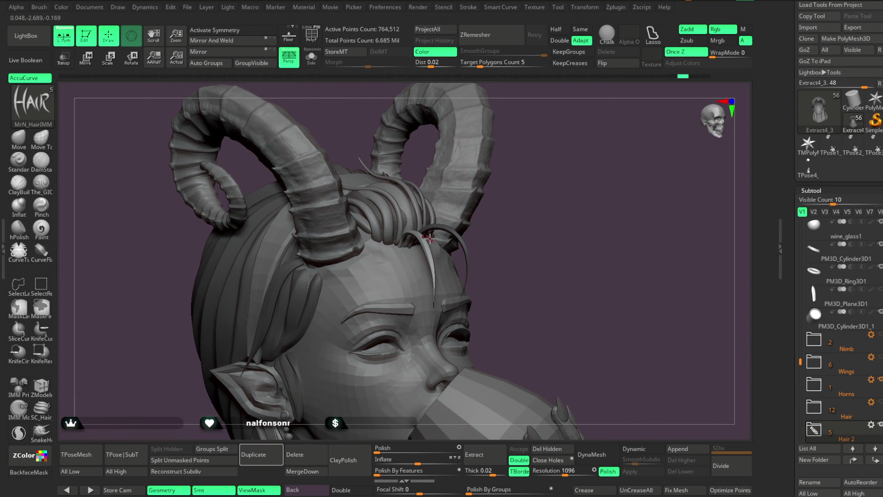
mouse_move(548, 213)
left_mouse_down("alt")
mouse_move(540, 215)
mouse_move(561, 217)
mouse_move(559, 262)
mouse_move(510, 237)
left_mouse_up("alt")
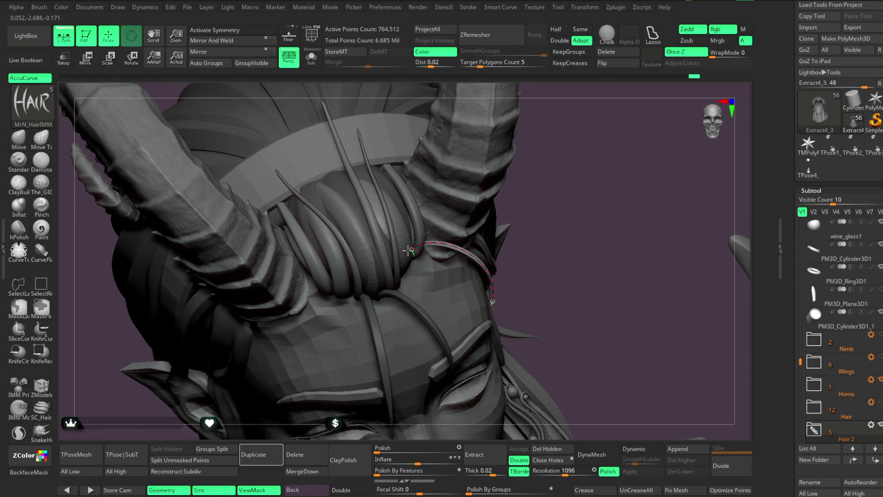
mouse_move(597, 210)
left_mouse_down("alt")
mouse_move(584, 158)
mouse_move(591, 226)
mouse_move(581, 211)
mouse_move(463, 261)
left_mouse_up("alt")
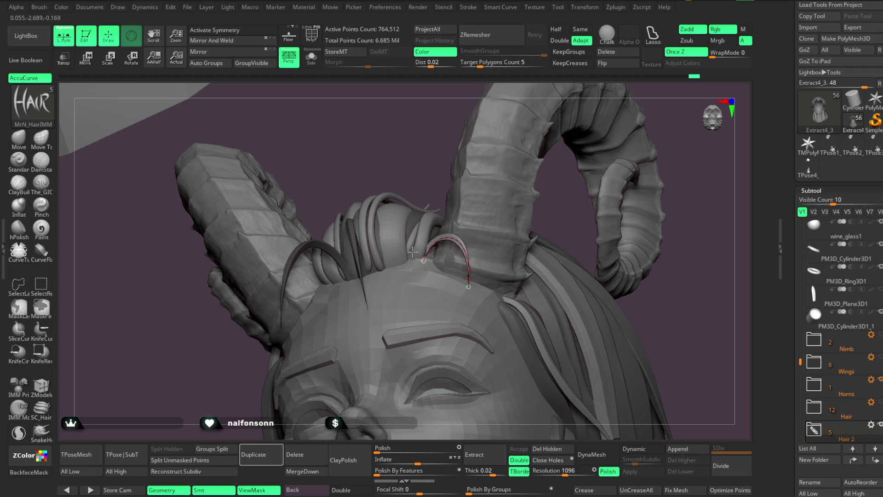
mouse_move(569, 212)
left_mouse_down()
mouse_move(588, 250)
mouse_move(577, 236)
mouse_move(561, 236)
mouse_move(561, 248)
mouse_move(565, 226)
mouse_move(559, 321)
mouse_move(563, 300)
mouse_move(566, 315)
mouse_move(595, 294)
mouse_move(597, 260)
mouse_move(589, 273)
left_mouse_up()
mouse_move(455, 252)
left_mouse_down()
mouse_move(487, 288)
mouse_move(563, 255)
mouse_move(446, 272)
mouse_move(699, 199)
left_mouse_up()
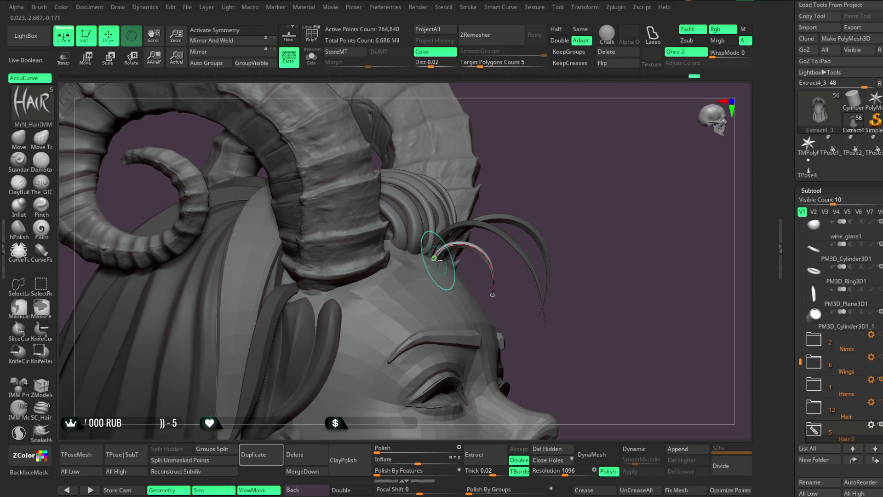
mouse_move(579, 198)
left_mouse_down()
mouse_move(557, 161)
mouse_move(593, 276)
mouse_move(629, 244)
mouse_move(609, 98)
mouse_move(601, 216)
mouse_move(609, 244)
mouse_move(591, 230)
mouse_move(624, 237)
mouse_move(593, 239)
mouse_move(598, 267)
mouse_move(585, 251)
mouse_move(594, 279)
mouse_move(614, 239)
mouse_move(607, 241)
left_mouse_up()
key("ctrl")
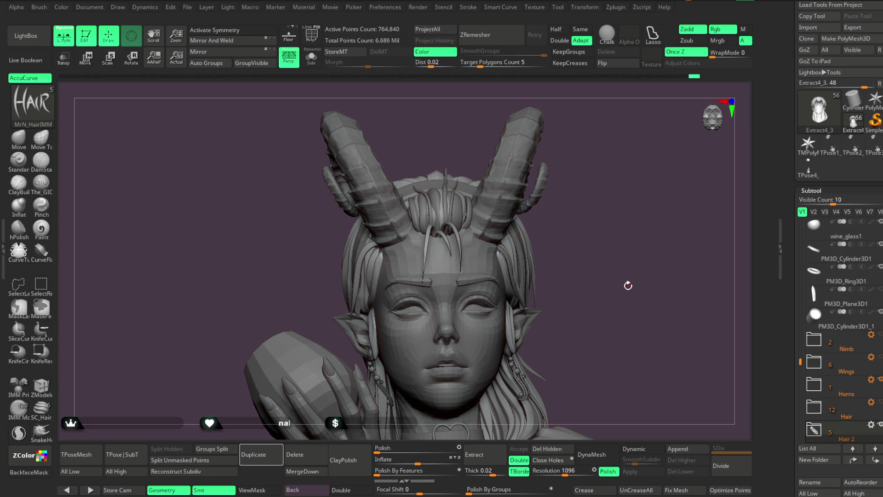
mouse_move(569, 264)
left_mouse_down()
mouse_move(589, 256)
mouse_move(575, 233)
mouse_move(590, 235)
left_mouse_up()
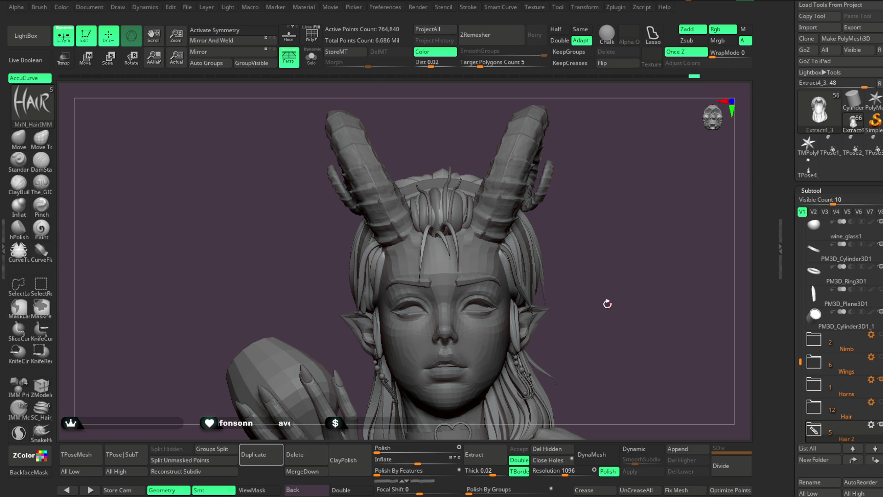
mouse_move(601, 191)
left_mouse_down()
mouse_move(621, 175)
mouse_move(586, 220)
mouse_move(565, 224)
mouse_move(605, 201)
mouse_move(592, 177)
mouse_move(579, 221)
mouse_move(575, 207)
mouse_move(566, 209)
mouse_move(581, 260)
mouse_move(600, 214)
left_mouse_up()
mouse_move(601, 214)
left_mouse_down()
mouse_move(625, 196)
mouse_move(587, 240)
mouse_move(575, 239)
left_mouse_up()
Solo Extract4_2, hide its thin stray strands, Del Hidden, then unsolo to show the bust
left_click(416, 222, "alt")
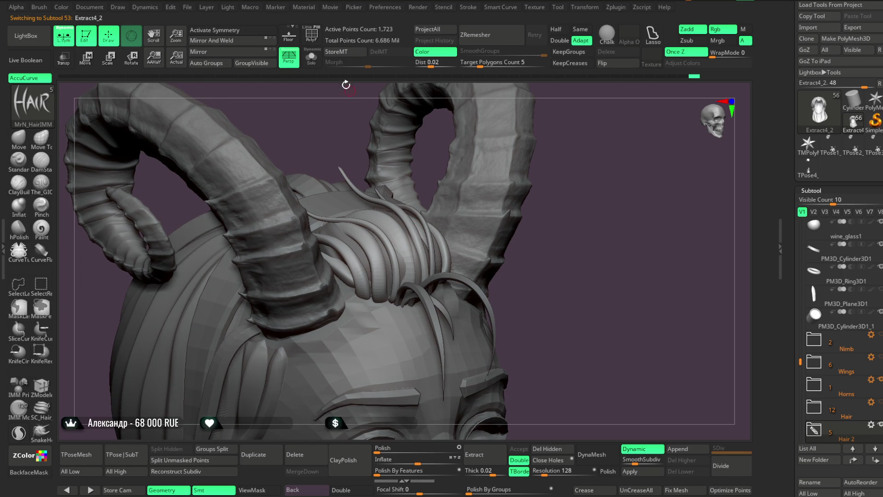
left_click(312, 57)
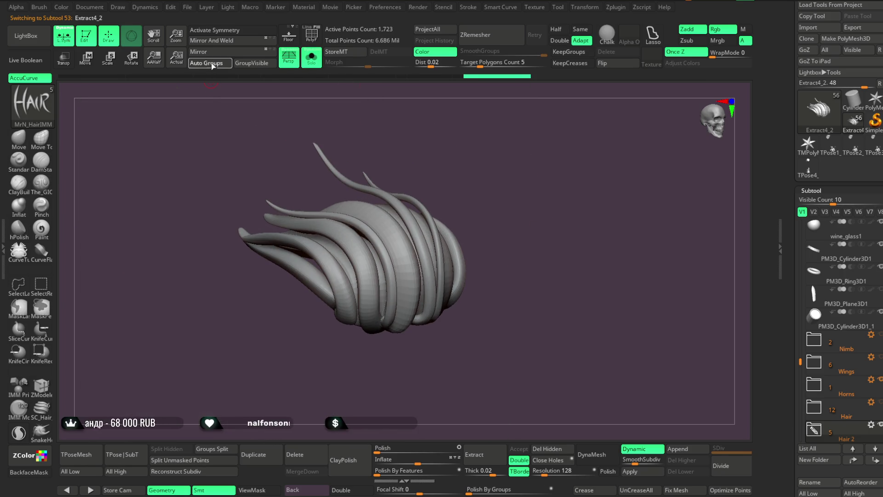
left_click(430, 207, "ctrl+shift")
left_click(432, 209, "ctrl+shift")
left_click(432, 209, "ctrl+alt+shift")
mouse_move(479, 189)
left_mouse_down()
mouse_move(490, 203)
mouse_move(468, 300)
left_mouse_up()
left_click(551, 448)
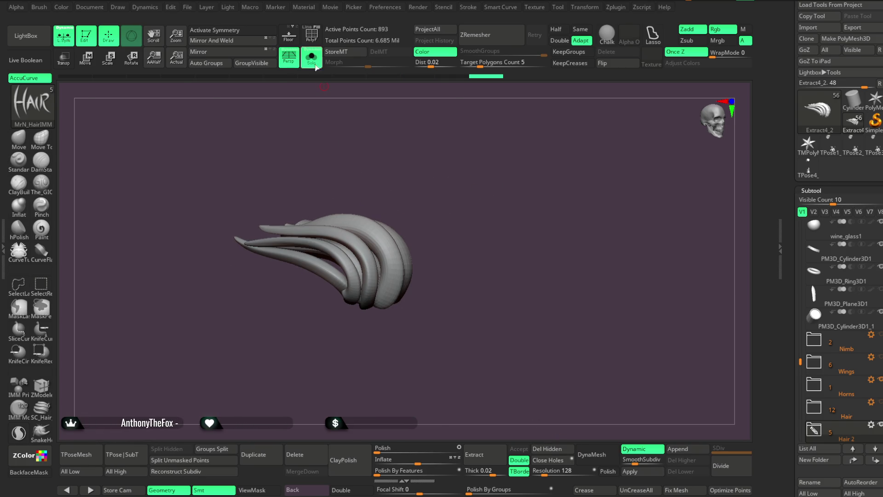
left_click(311, 57)
mouse_move(549, 177)
left_mouse_down()
mouse_move(540, 193)
mouse_move(545, 230)
mouse_move(547, 167)
mouse_move(542, 216)
mouse_move(525, 221)
left_mouse_up()
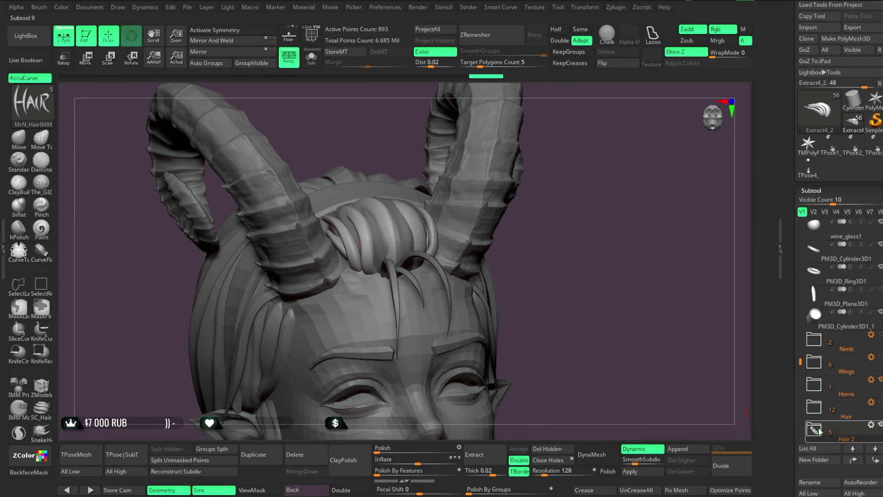
left_click_drag(800, 361, 800, 378)
mouse_move(838, 393)
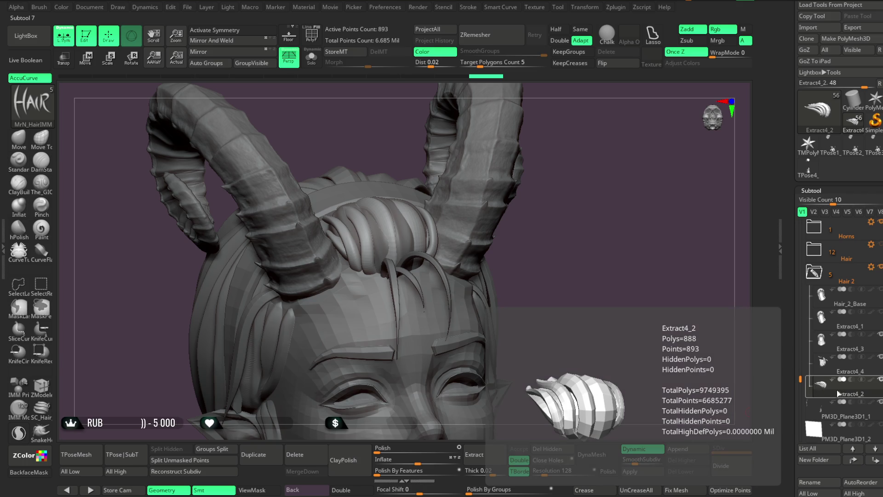
Select the Extract4_3 hair piece, isolate it with Solo, and hide the flat hair strips
left_click(393, 239, "alt")
mouse_move(570, 228)
left_mouse_down()
mouse_move(565, 256)
mouse_move(339, 187)
left_mouse_up()
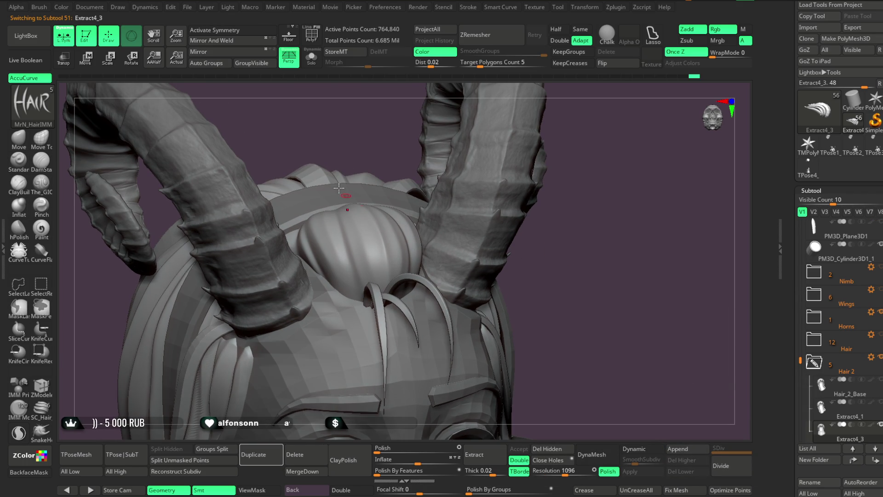
left_click(312, 58)
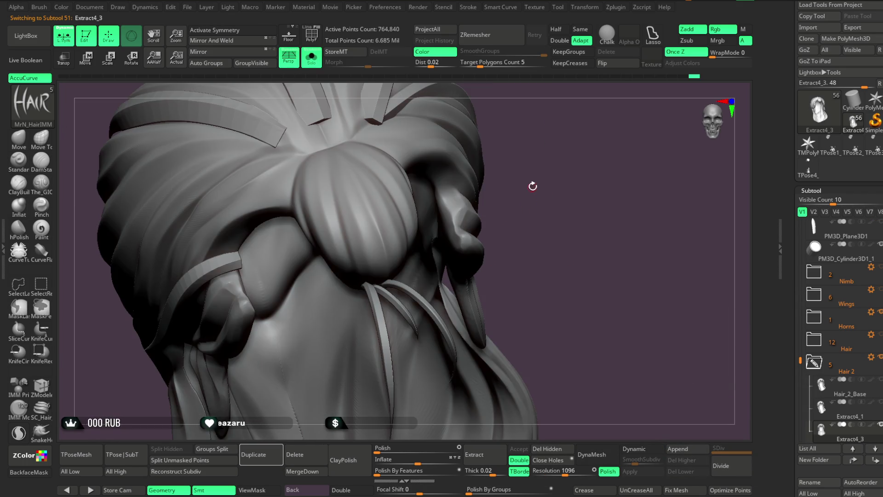
mouse_move(542, 178)
left_mouse_down()
mouse_move(546, 228)
mouse_move(539, 197)
mouse_move(510, 185)
mouse_move(506, 226)
left_mouse_up()
left_click(534, 183, "ctrl+shift")
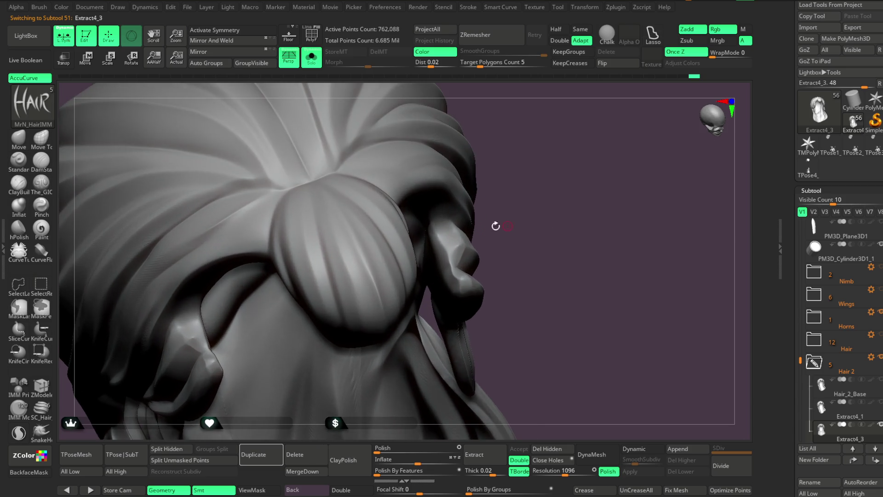
Switch to an inward-carving brush and frame the hair bun up close
left_click(41, 182)
key("space")
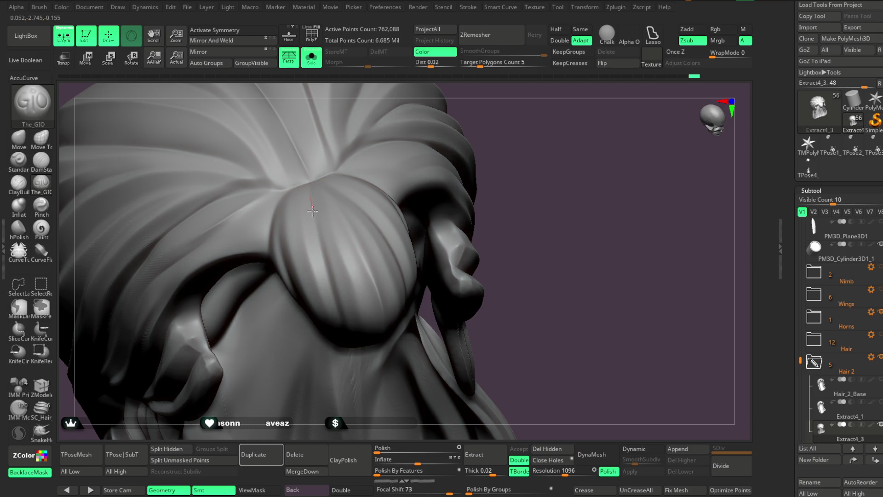
left_click_drag(511, 206, 506, 153)
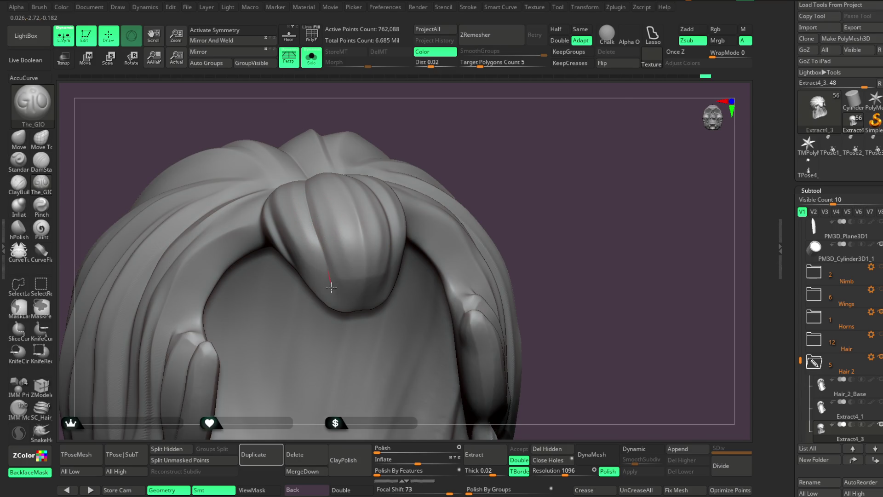
mouse_move(473, 182)
left_mouse_down()
mouse_move(483, 203)
mouse_move(354, 166)
left_mouse_up()
left_click_drag(367, 201, 608, 148)
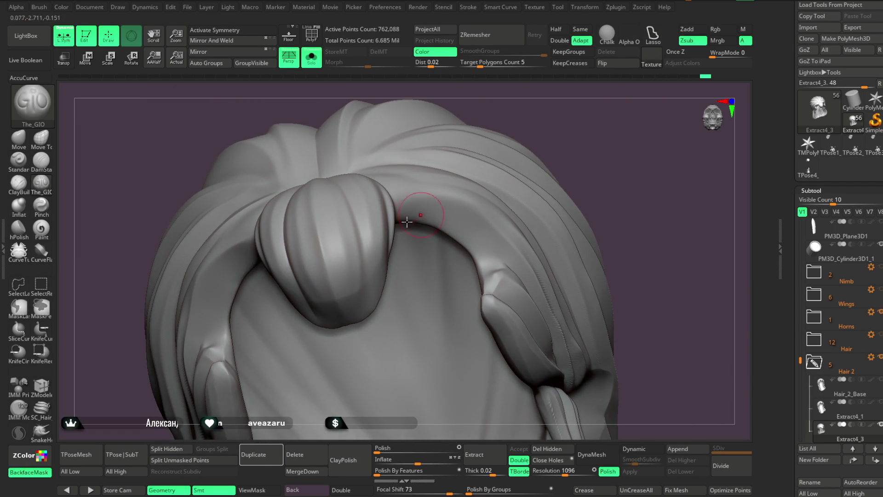
key("space")
mouse_move(419, 199)
left_mouse_down()
mouse_move(507, 105)
mouse_move(335, 207)
left_mouse_up()
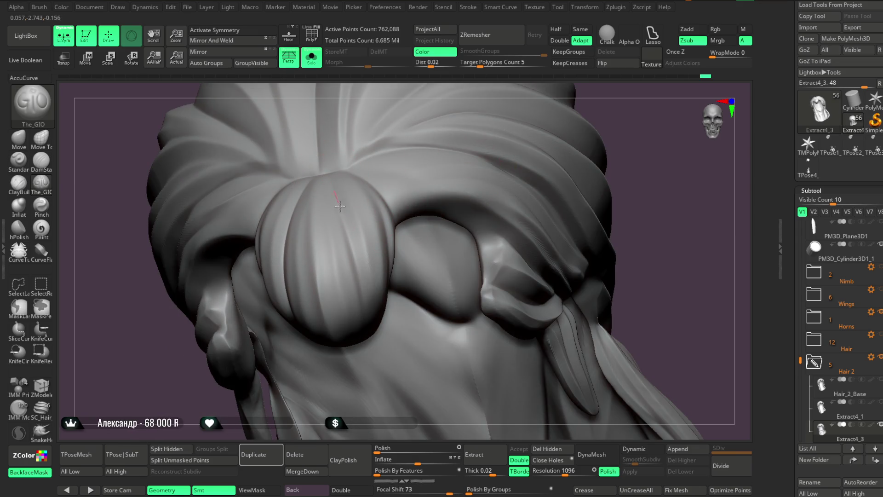
Inspect the hair bun from several angles, then turn Solo off to show the horns and body
left_click_drag(662, 127, 355, 203)
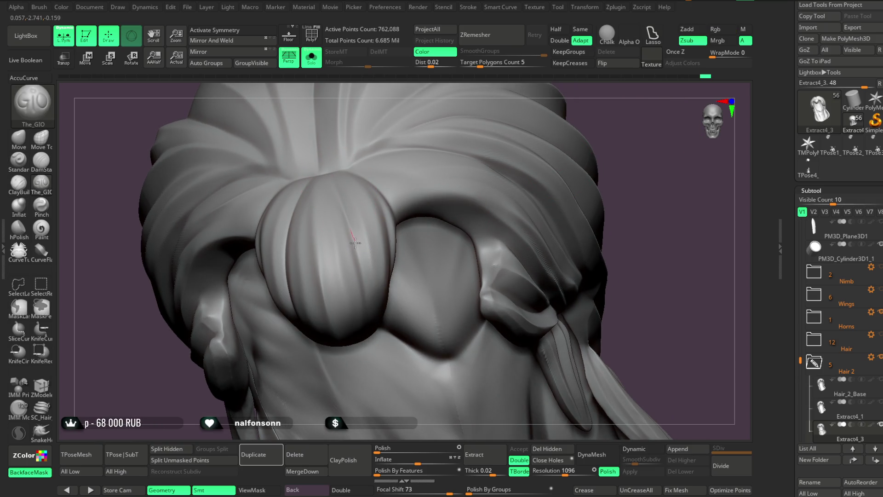
left_click_drag(646, 141, 340, 179)
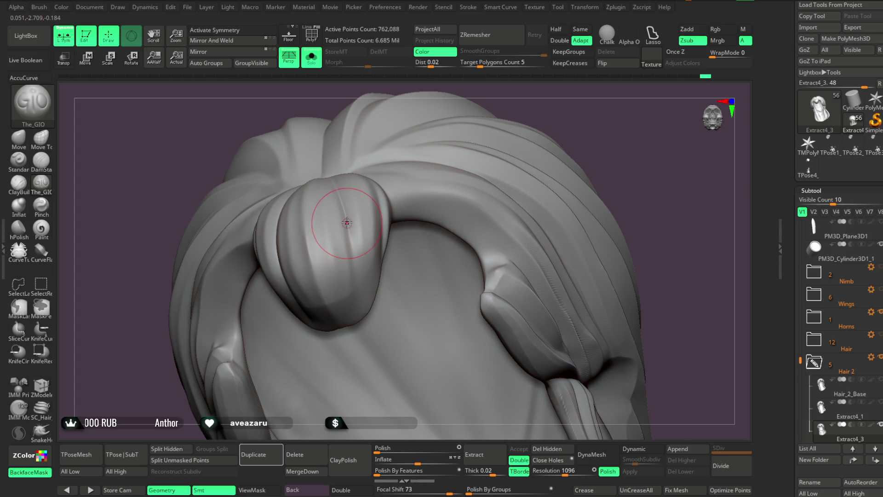
mouse_move(532, 172)
left_mouse_down()
mouse_move(575, 120)
mouse_move(369, 247)
left_mouse_up()
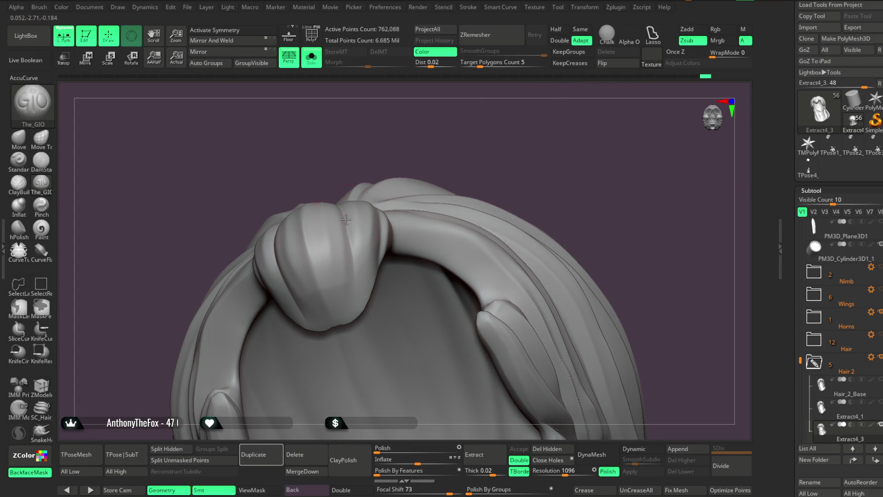
mouse_move(503, 140)
left_mouse_down()
mouse_move(504, 161)
mouse_move(469, 151)
mouse_move(234, 259)
left_mouse_up()
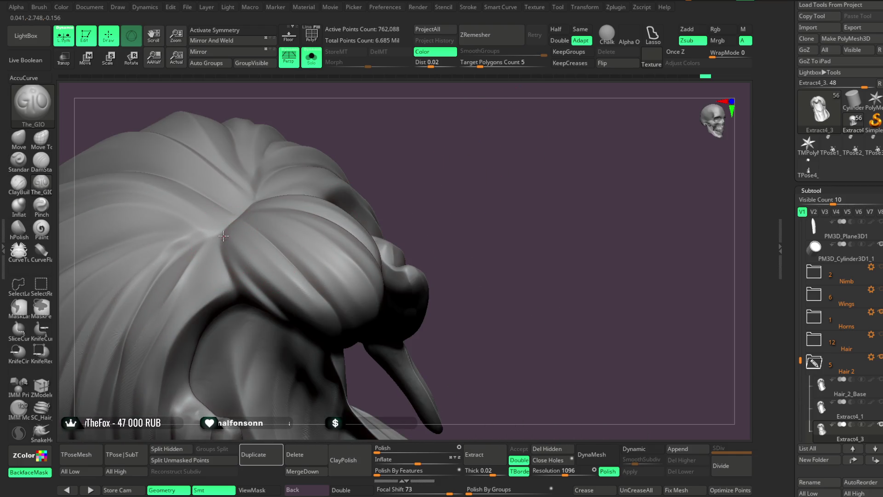
left_click_drag(268, 304, 340, 175)
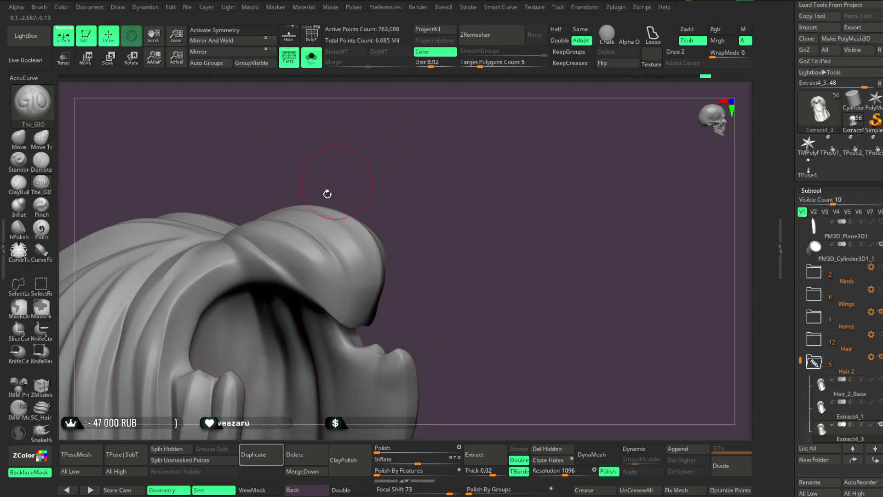
mouse_move(389, 157)
left_mouse_down()
mouse_move(366, 178)
mouse_move(377, 190)
mouse_move(214, 275)
left_mouse_up()
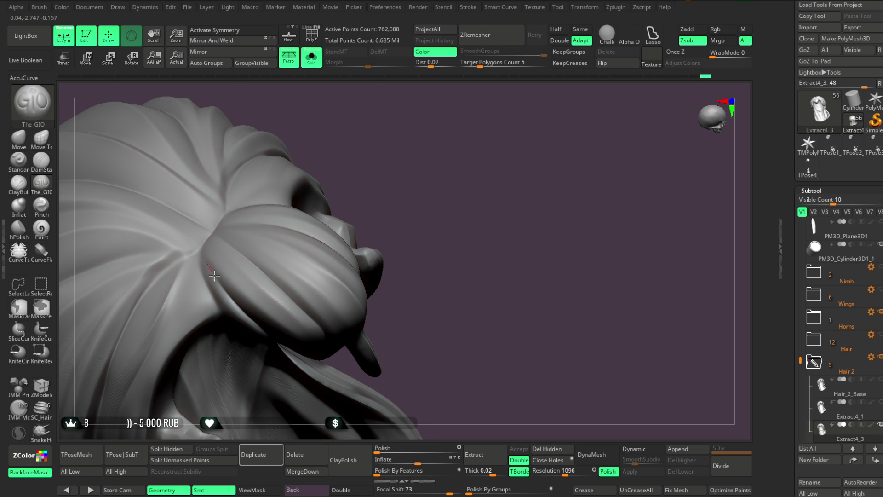
right_click_drag(309, 282, 247, 257)
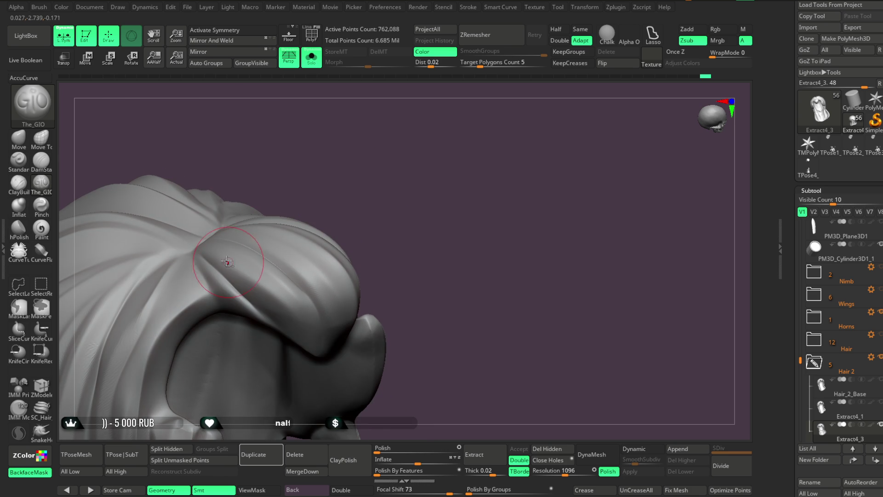
left_click_drag(375, 213, 322, 92)
left_click(312, 57)
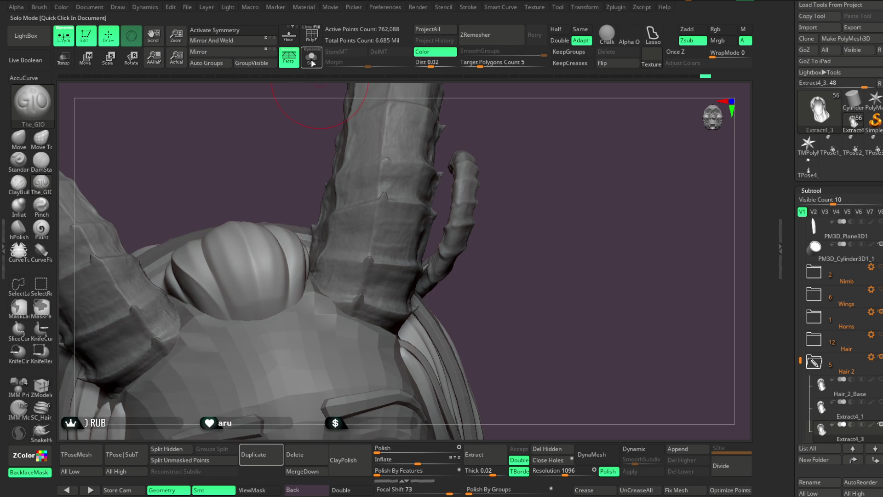
Orbit the bun and horns, isolate the Hair 2 subtool with Solo, and inspect the bun alone
left_click_drag(244, 163, 215, 266)
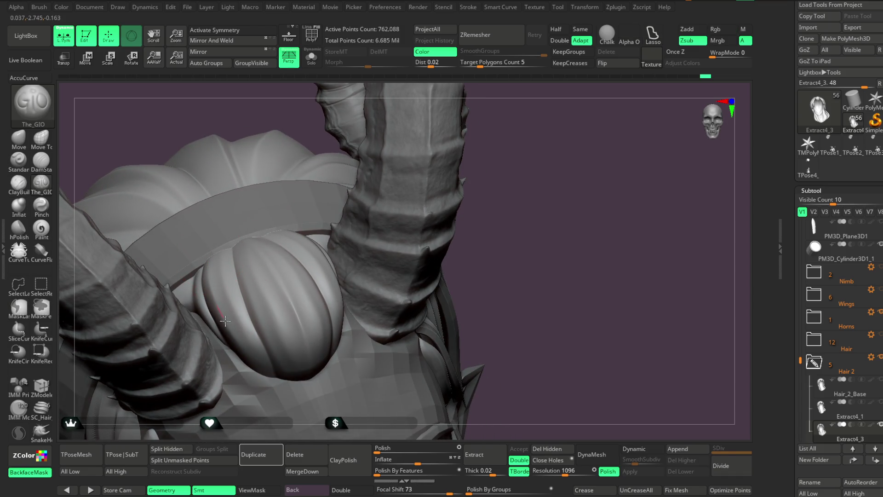
mouse_move(308, 242)
left_mouse_down()
mouse_move(526, 207)
mouse_move(529, 169)
mouse_move(368, 273)
left_mouse_up()
mouse_move(472, 241)
left_mouse_down()
mouse_move(522, 216)
mouse_move(263, 289)
left_mouse_up()
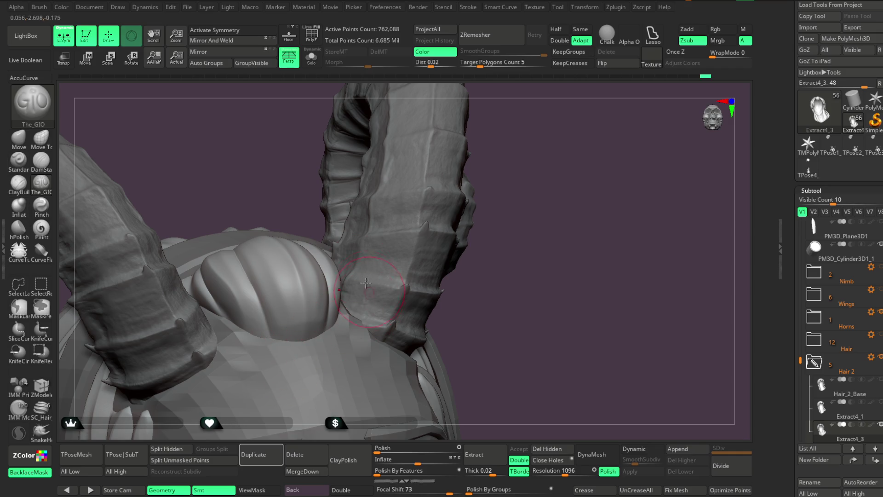
left_click(312, 57)
mouse_move(403, 172)
left_mouse_down()
mouse_move(421, 168)
mouse_move(398, 211)
mouse_move(427, 144)
mouse_move(315, 279)
left_mouse_up()
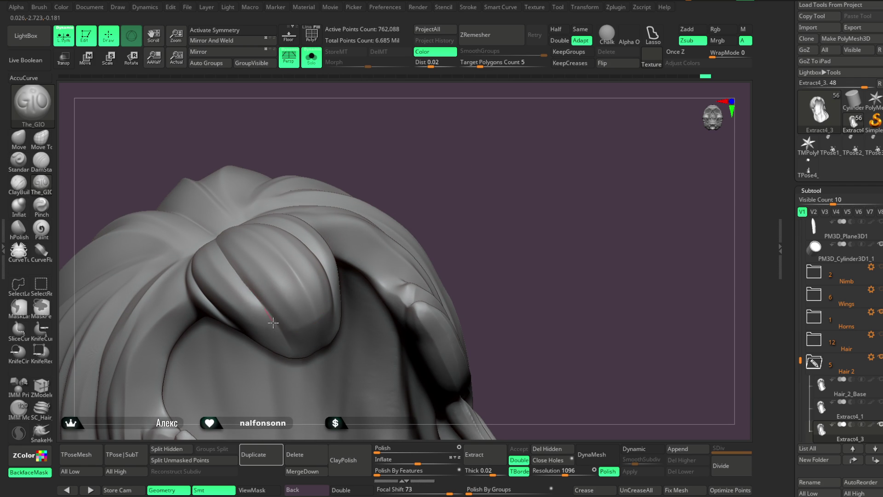
mouse_move(300, 371)
left_mouse_down()
mouse_move(429, 136)
mouse_move(414, 170)
mouse_move(338, 239)
left_mouse_up()
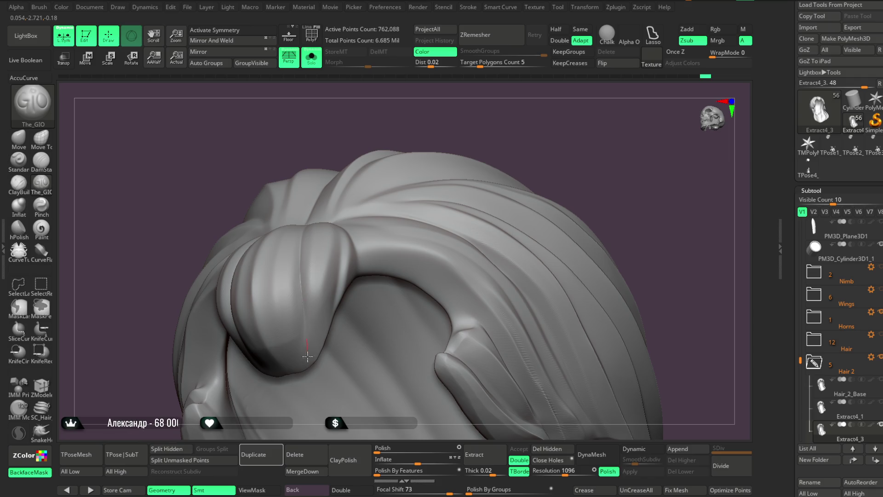
mouse_move(469, 110)
left_mouse_down()
mouse_move(493, 164)
mouse_move(489, 132)
mouse_move(483, 151)
mouse_move(465, 108)
mouse_move(457, 150)
mouse_move(333, 134)
left_mouse_up()
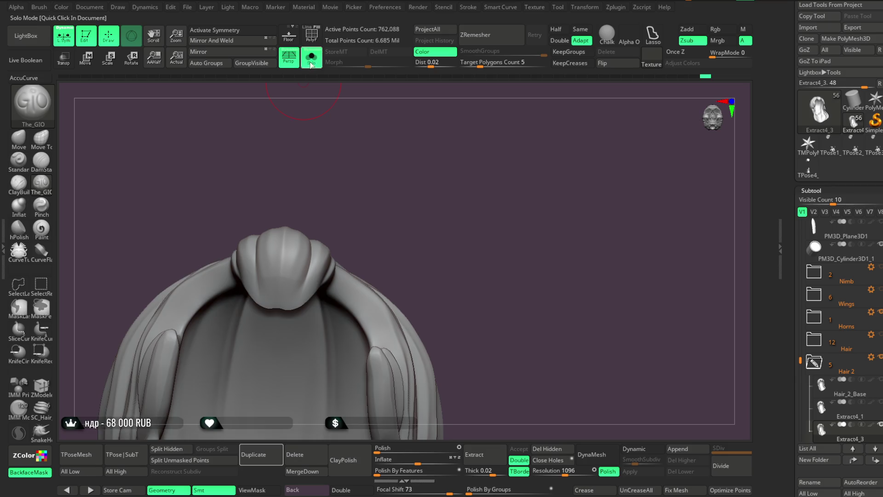
left_click(312, 65)
mouse_move(522, 230)
left_mouse_down()
mouse_move(526, 199)
mouse_move(529, 234)
mouse_move(519, 181)
mouse_move(515, 189)
mouse_move(524, 178)
mouse_move(509, 192)
mouse_move(516, 244)
mouse_move(533, 242)
mouse_move(528, 258)
mouse_move(534, 238)
mouse_move(533, 249)
mouse_move(524, 239)
left_mouse_up()
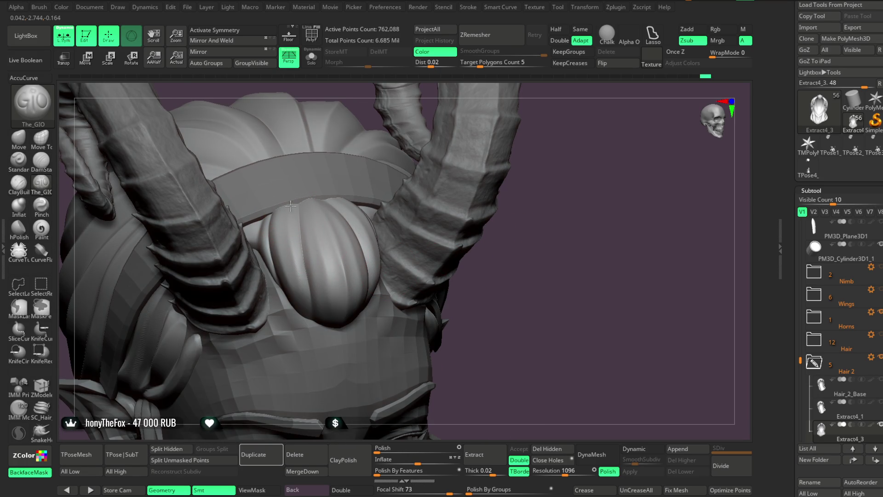
left_click_drag(469, 291, 411, 263)
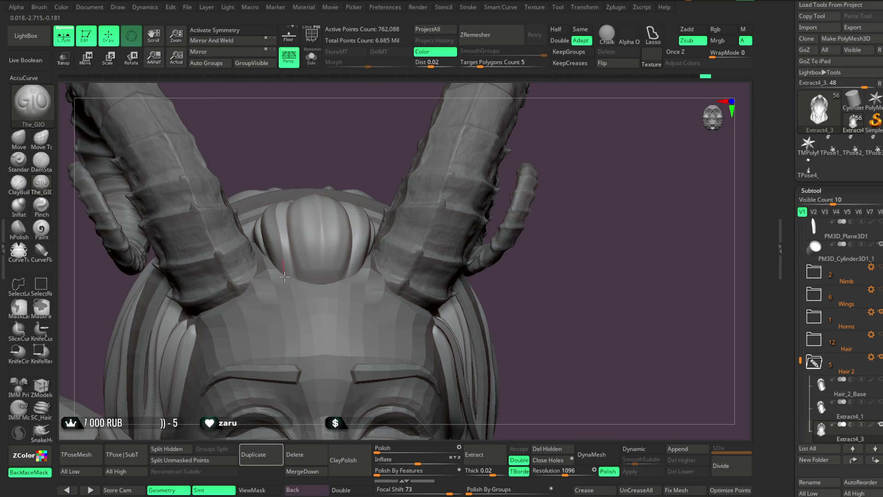
mouse_move(523, 277)
left_mouse_down()
mouse_move(505, 296)
mouse_move(487, 276)
left_mouse_up()
left_click(311, 57)
left_click_drag(415, 148, 406, 224)
mouse_move(448, 147)
left_mouse_down()
mouse_move(464, 132)
mouse_move(400, 223)
left_mouse_up()
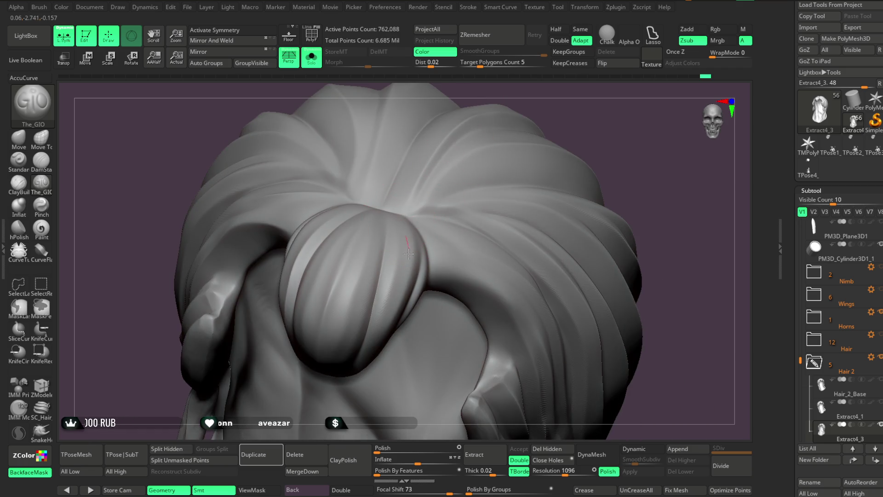
mouse_move(389, 314)
left_mouse_down()
mouse_move(383, 328)
mouse_move(446, 150)
mouse_move(404, 217)
left_mouse_up()
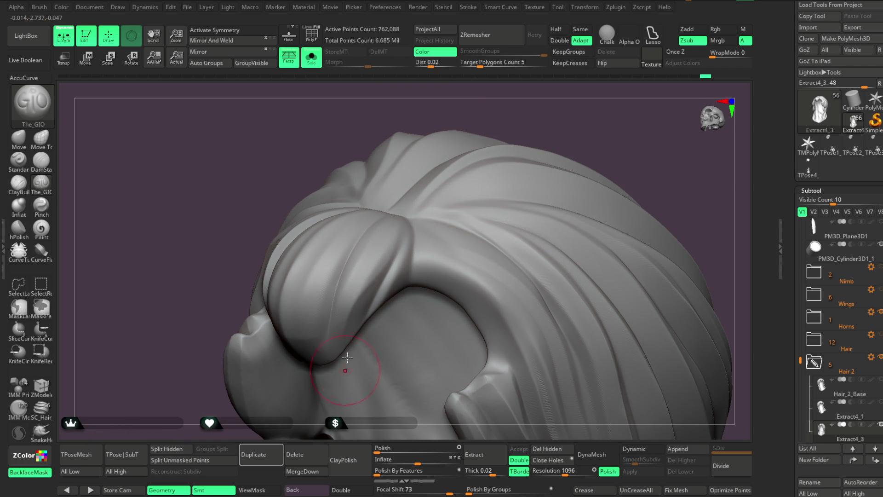
mouse_move(543, 115)
left_mouse_down()
mouse_move(538, 90)
mouse_move(497, 143)
mouse_move(395, 216)
left_mouse_up()
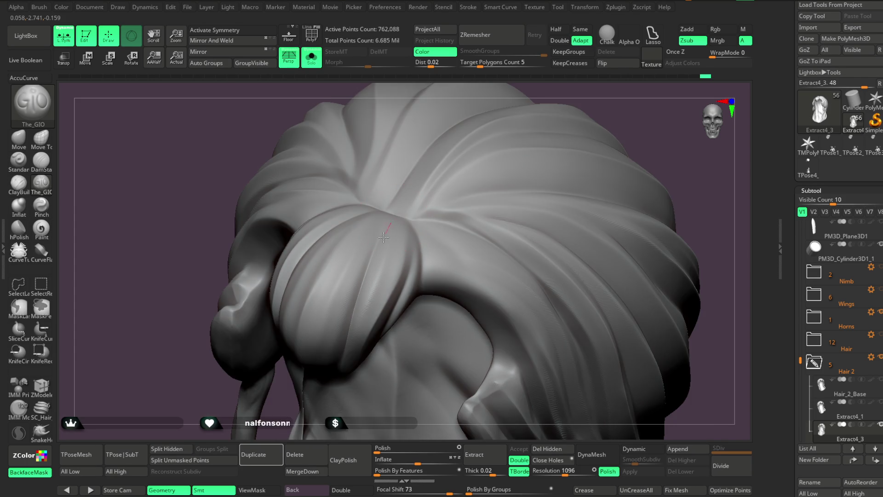
mouse_move(583, 99)
left_mouse_down()
mouse_move(601, 66)
mouse_move(584, 106)
mouse_move(349, 198)
left_mouse_up()
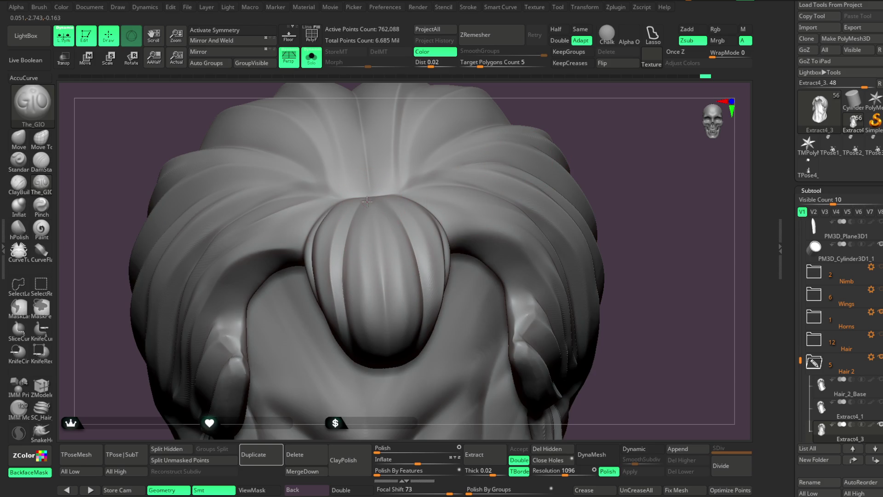
left_click_drag(582, 119, 478, 180)
left_click_drag(518, 148, 364, 202)
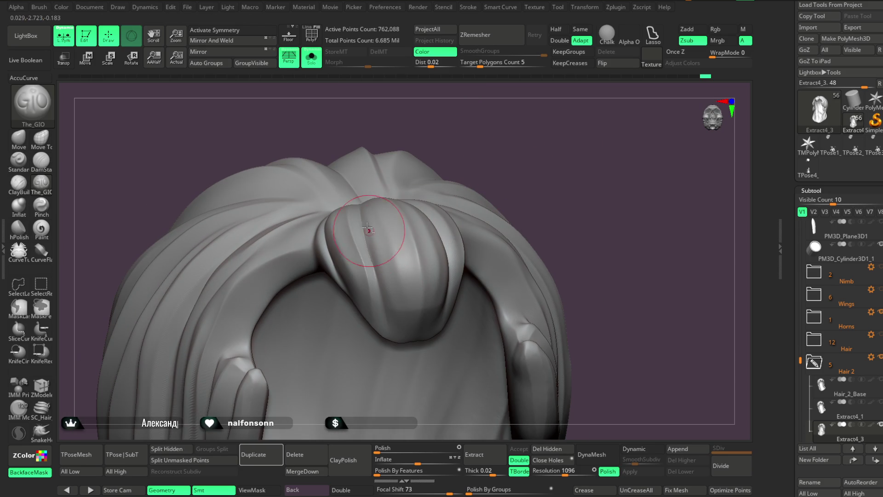
mouse_move(483, 173)
left_mouse_down()
mouse_move(501, 124)
mouse_move(405, 173)
left_mouse_up()
right_click_drag(388, 223, 360, 213)
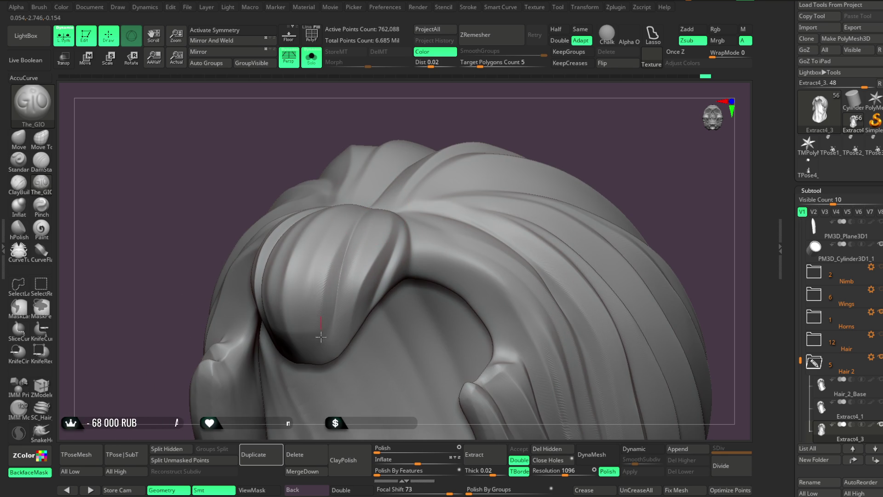
mouse_move(444, 158)
left_mouse_down()
mouse_move(444, 137)
mouse_move(452, 149)
mouse_move(365, 216)
left_mouse_up()
key("space")
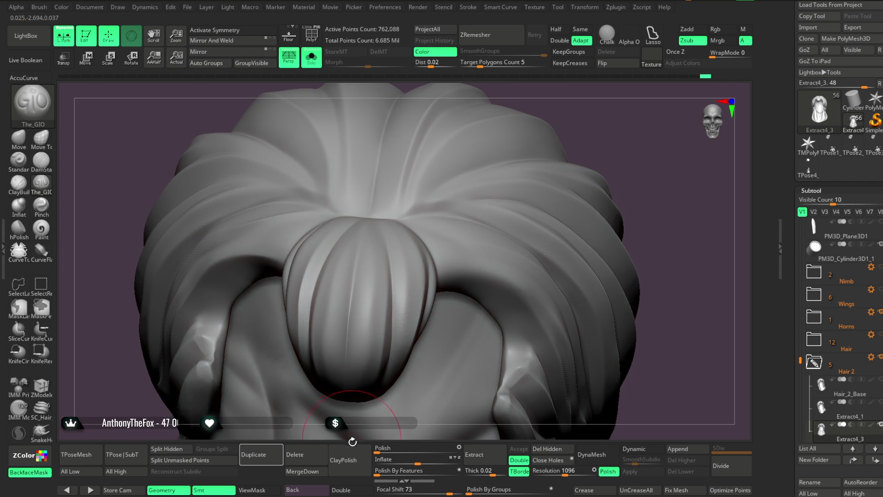
left_click_drag(347, 424, 351, 252)
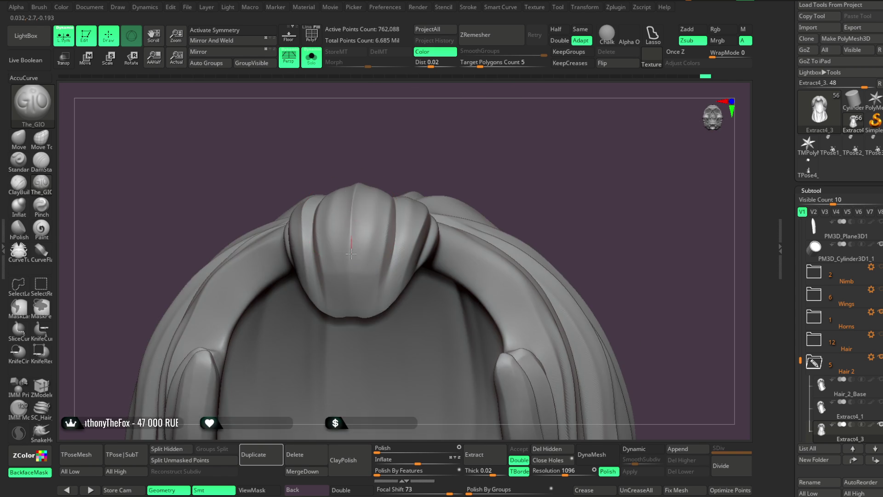
mouse_move(435, 171)
left_mouse_down()
mouse_move(457, 150)
mouse_move(348, 240)
left_mouse_up()
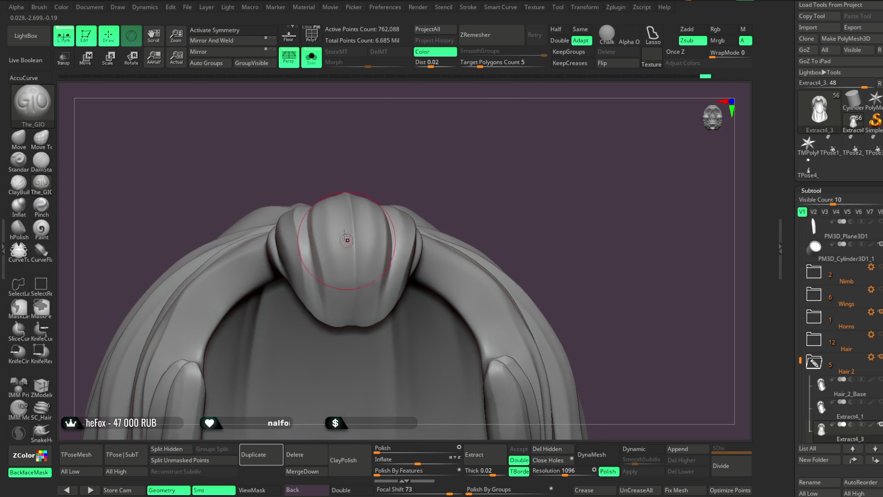
mouse_move(398, 145)
left_mouse_down()
mouse_move(341, 205)
mouse_move(321, 189)
mouse_move(337, 189)
left_mouse_up()
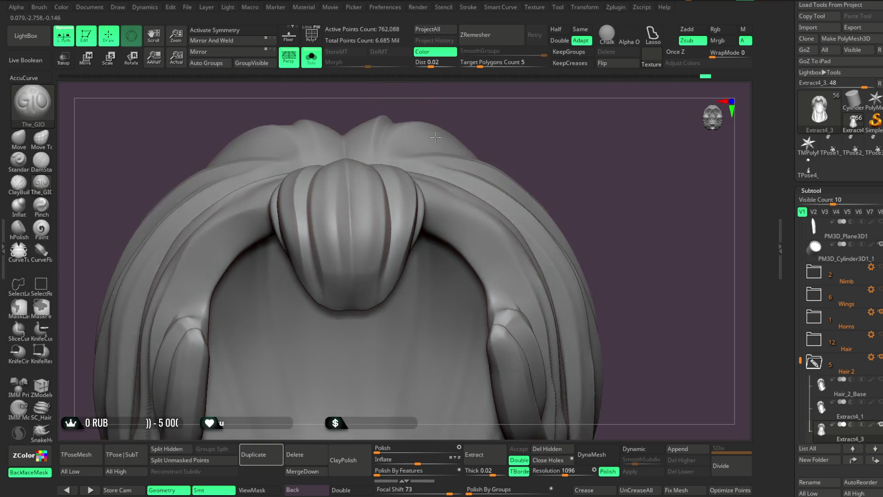
left_click_drag(343, 270, 327, 173)
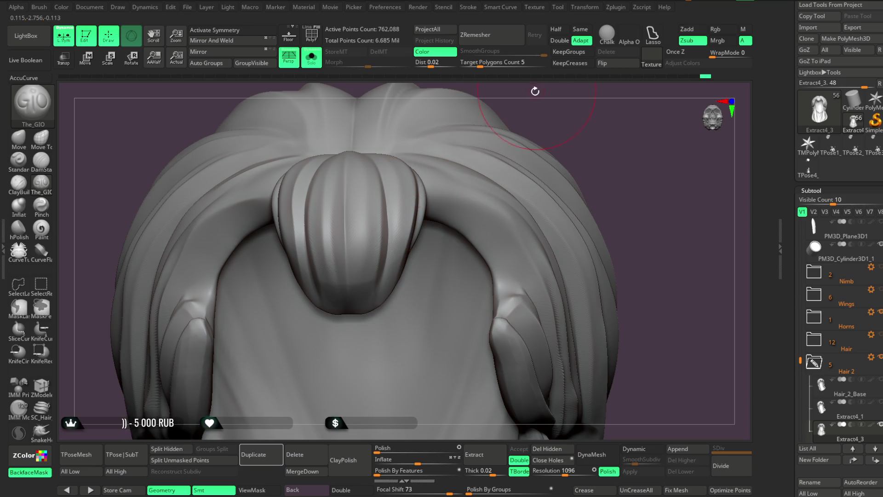
left_click_drag(536, 90, 459, 168)
mouse_move(551, 115)
left_mouse_down()
mouse_move(564, 92)
mouse_move(365, 198)
left_mouse_up()
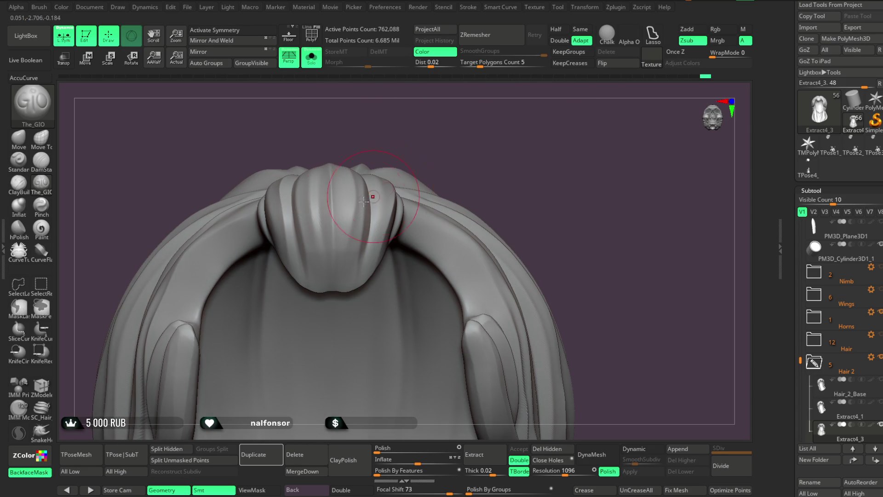
mouse_move(455, 127)
left_mouse_down()
mouse_move(449, 153)
mouse_move(339, 102)
left_mouse_up()
left_click(311, 58)
Check the quick brush options and orbit to view the hair cap between the horns
mouse_move(593, 253)
left_mouse_down()
mouse_move(587, 244)
mouse_move(345, 250)
mouse_move(295, 197)
left_mouse_up()
key("space")
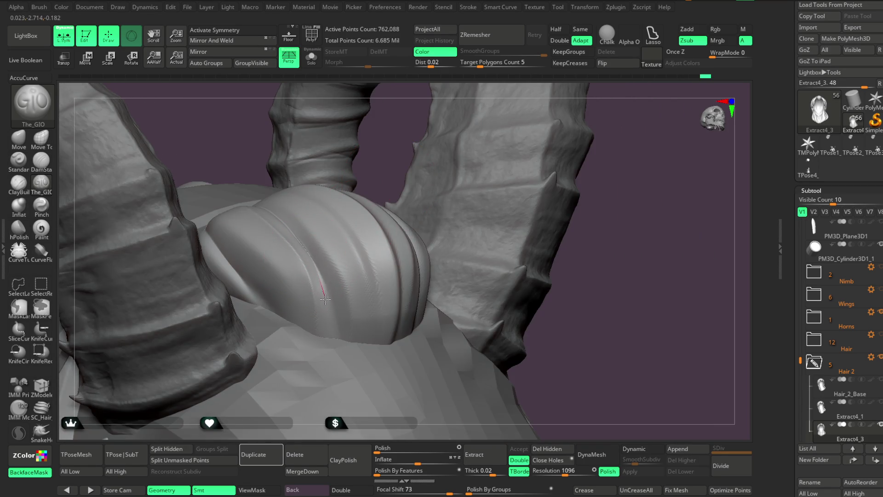
key("ctrl")
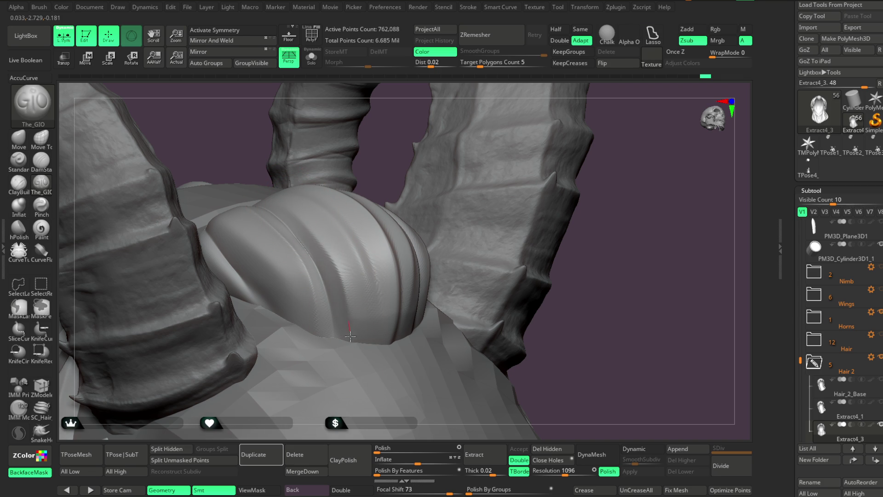
left_click_drag(371, 150, 265, 235)
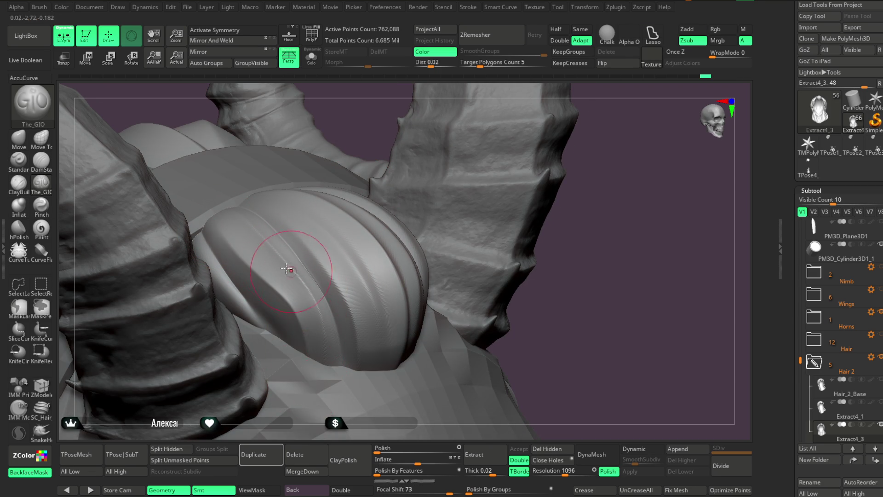
left_click_drag(311, 355, 353, 303)
left_click_drag(260, 248, 322, 322, "alt")
mouse_move(449, 293)
left_mouse_down()
mouse_move(540, 256)
mouse_move(524, 264)
mouse_move(681, 243)
mouse_move(674, 250)
left_mouse_up()
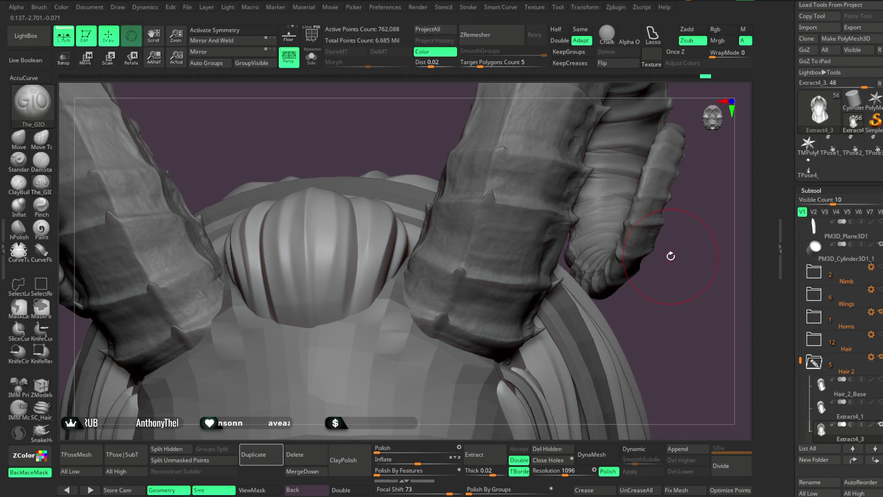
Lightly smooth the hair bun's shell with Shift and review it from several angles
left_click_drag(675, 295, 405, 317)
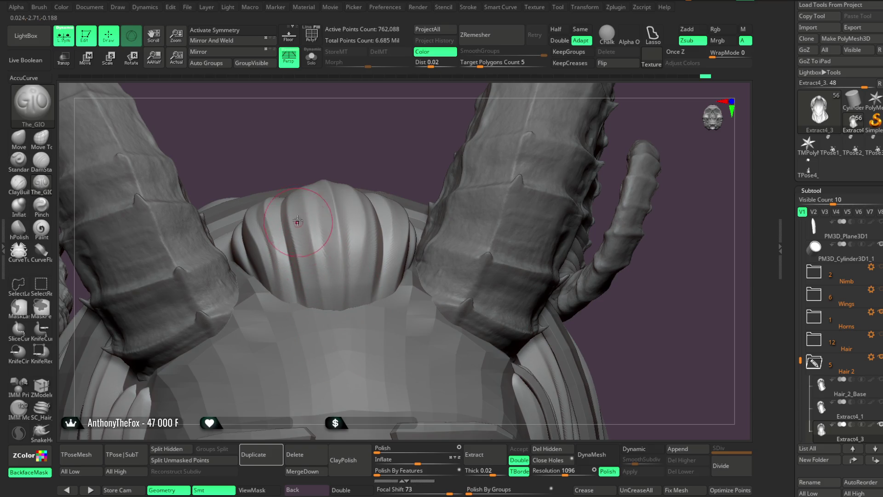
key("space")
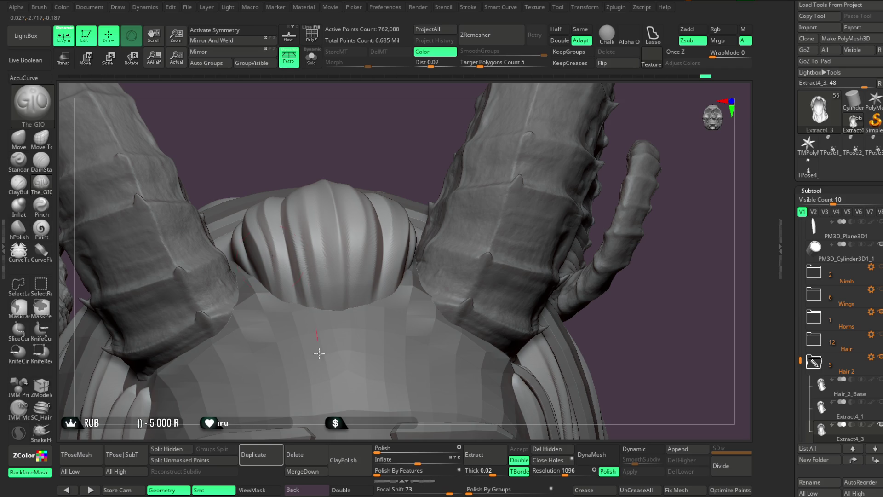
left_click_drag(451, 155, 431, 144)
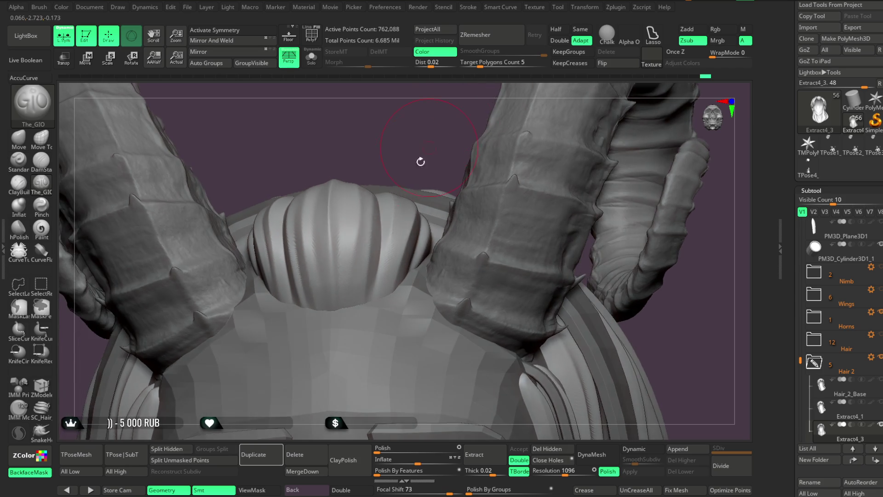
left_click_drag(361, 219, 365, 223, "shift")
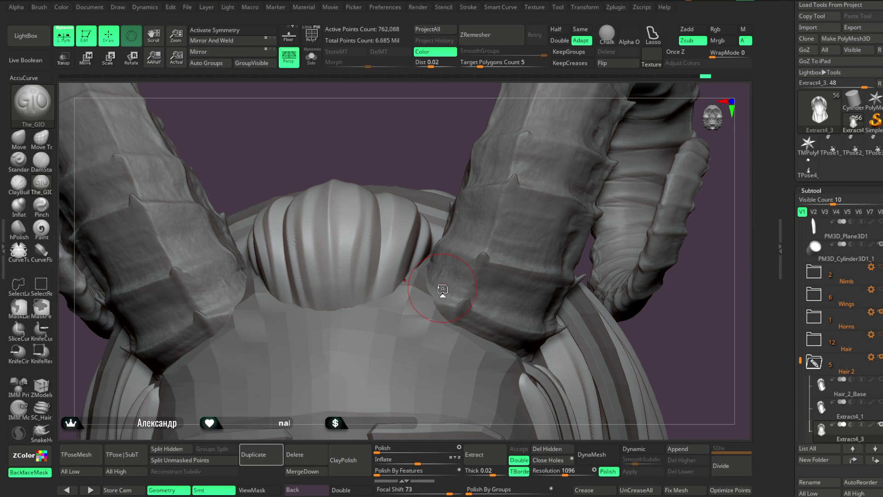
left_click_drag(442, 163, 367, 174)
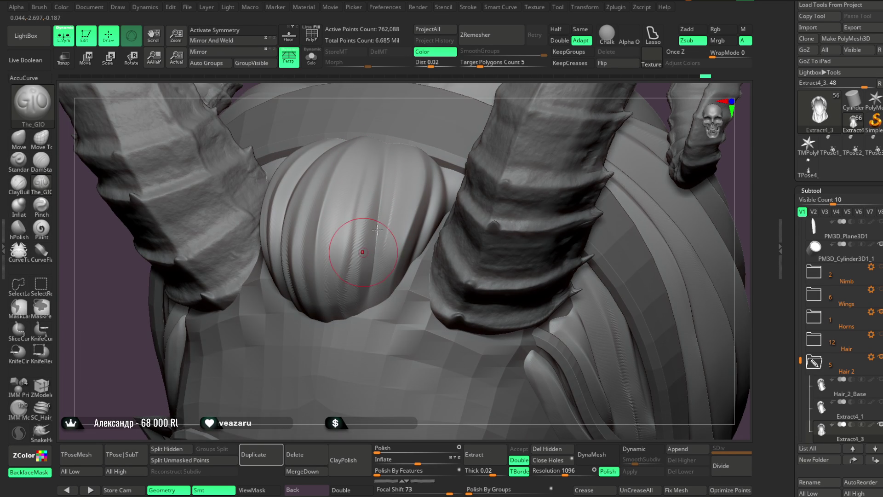
mouse_move(448, 83)
left_mouse_down()
mouse_move(501, 89)
mouse_move(478, 95)
left_mouse_up()
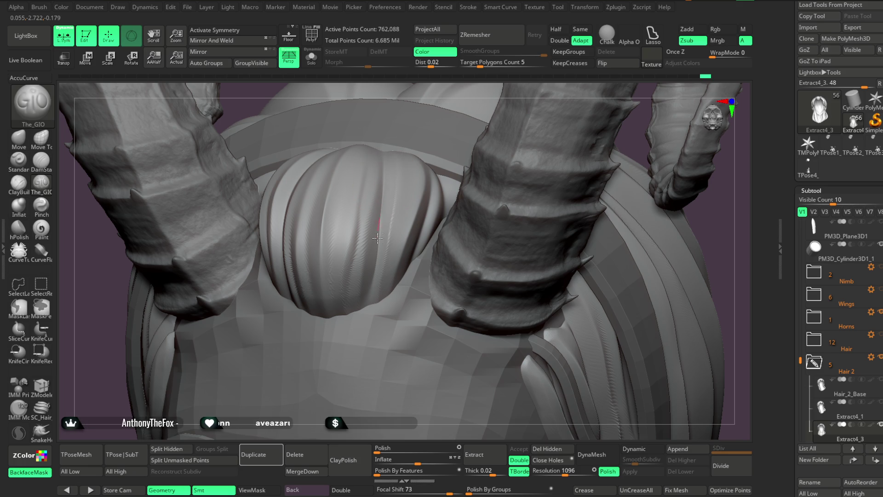
mouse_move(369, 356)
right_mouse_down()
mouse_move(351, 408)
mouse_move(353, 362)
right_mouse_up()
Isolate the hair with Solo and reshape the strand surfaces near the bun
left_click(311, 57)
mouse_move(482, 132)
right_mouse_down()
mouse_move(421, 193)
mouse_move(432, 179)
right_mouse_up()
left_click_drag(432, 179, 426, 189)
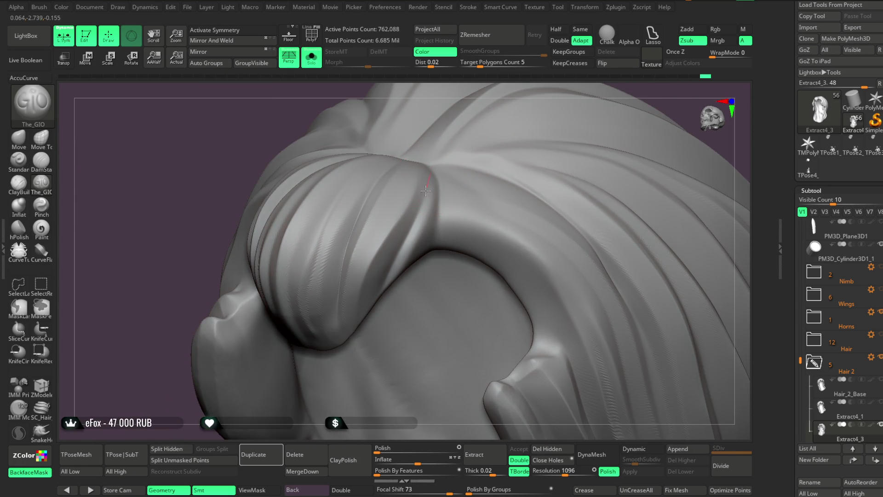
left_click_drag(386, 277, 395, 258)
mouse_move(404, 197)
left_mouse_down()
mouse_move(416, 204)
mouse_move(416, 226)
mouse_move(404, 228)
mouse_move(414, 192)
mouse_move(423, 193)
left_mouse_up()
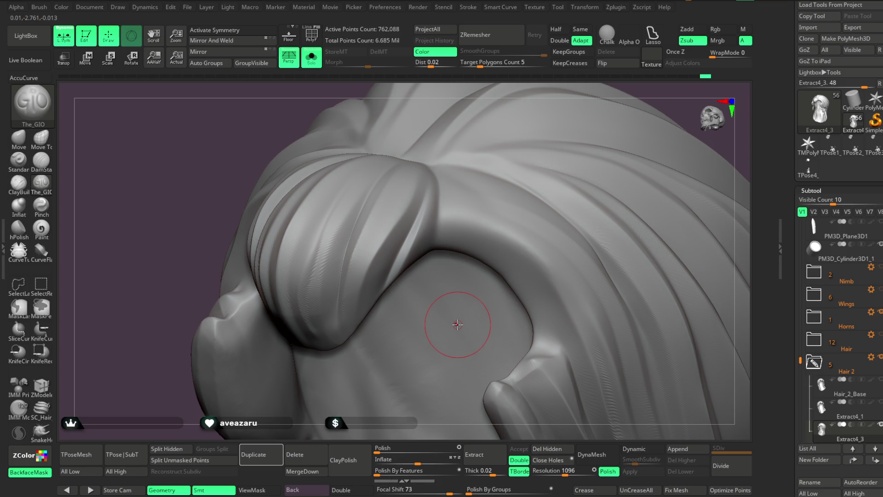
Review the hair knot from several angles, then display the full model again
right_click_drag(529, 117, 437, 191)
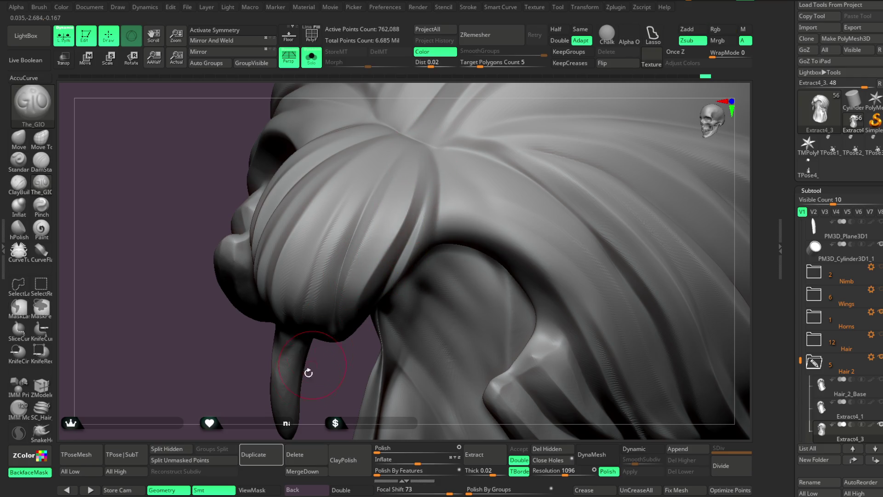
right_click_drag(304, 363, 207, 360)
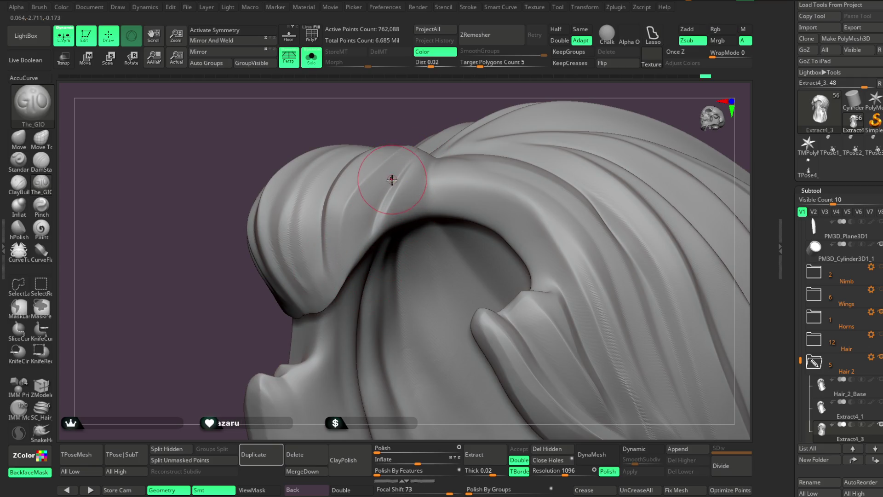
mouse_move(402, 130)
left_mouse_down()
mouse_move(418, 113)
mouse_move(520, 104)
mouse_move(481, 154)
mouse_move(483, 130)
mouse_move(520, 120)
mouse_move(444, 187)
left_mouse_up()
left_click_drag(509, 129, 473, 152)
key("ctrl+shift+s")
mouse_move(405, 126)
left_mouse_down()
mouse_move(591, 136)
mouse_move(545, 143)
mouse_move(617, 165)
mouse_move(633, 156)
mouse_move(608, 142)
mouse_move(607, 175)
mouse_move(600, 165)
left_mouse_up()
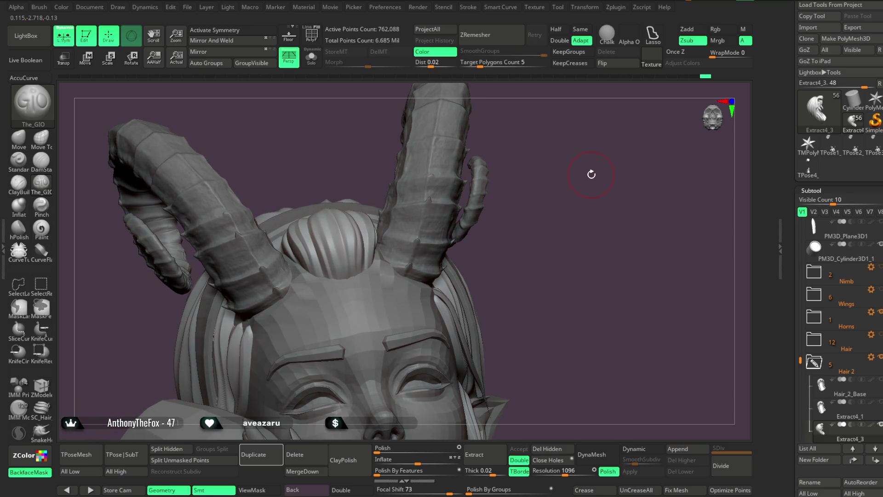
Pick the Move brush from the left shelf and check its settings around the horns
mouse_move(591, 175)
left_mouse_down()
mouse_move(582, 152)
mouse_move(597, 154)
mouse_move(570, 216)
left_mouse_up()
left_click(19, 138)
key("space")
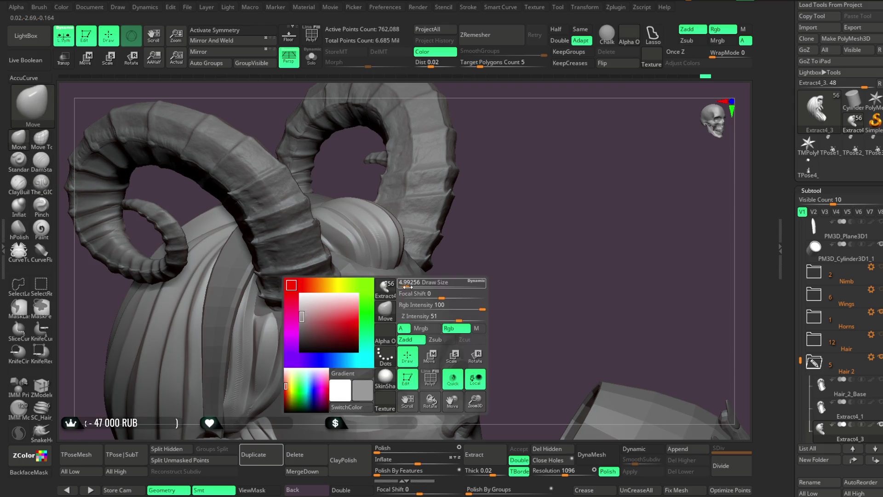
mouse_move(463, 244)
left_mouse_down()
mouse_move(503, 221)
mouse_move(494, 216)
left_mouse_up()
mouse_move(430, 188)
left_mouse_down()
mouse_move(477, 187)
mouse_move(391, 201)
mouse_move(534, 168)
mouse_move(467, 194)
mouse_move(509, 204)
mouse_move(508, 138)
mouse_move(512, 241)
mouse_move(497, 229)
mouse_move(506, 218)
mouse_move(499, 212)
mouse_move(518, 322)
left_mouse_up()
key("space")
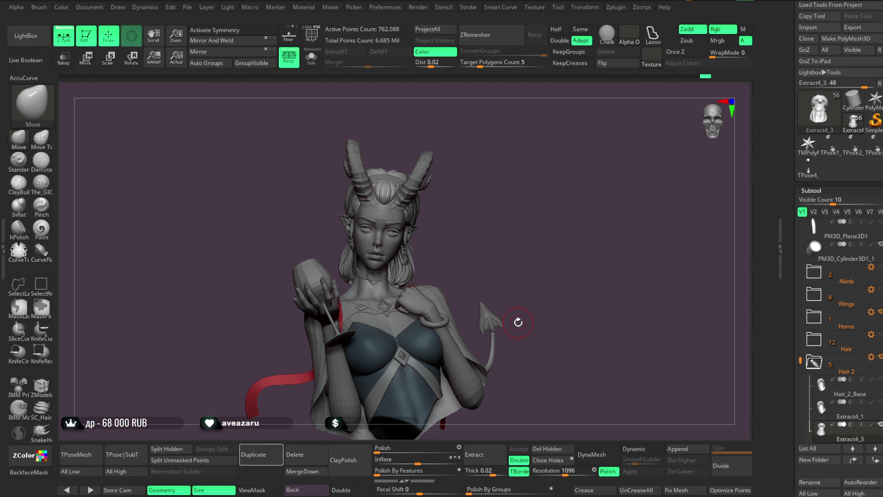
Lower the brush Draw Size from 16.97 to 11.69, then view the bun and horns
mouse_move(514, 241)
left_mouse_down()
mouse_move(545, 198)
mouse_move(542, 282)
mouse_move(541, 241)
mouse_move(520, 268)
mouse_move(558, 236)
mouse_move(559, 289)
mouse_move(606, 238)
mouse_move(578, 227)
left_mouse_up()
left_click_drag(548, 254, 606, 200)
key("space")
left_click_drag(451, 247, 453, 245)
mouse_move(623, 223)
left_mouse_down("alt")
mouse_move(623, 204)
mouse_move(408, 246)
left_mouse_up("alt")
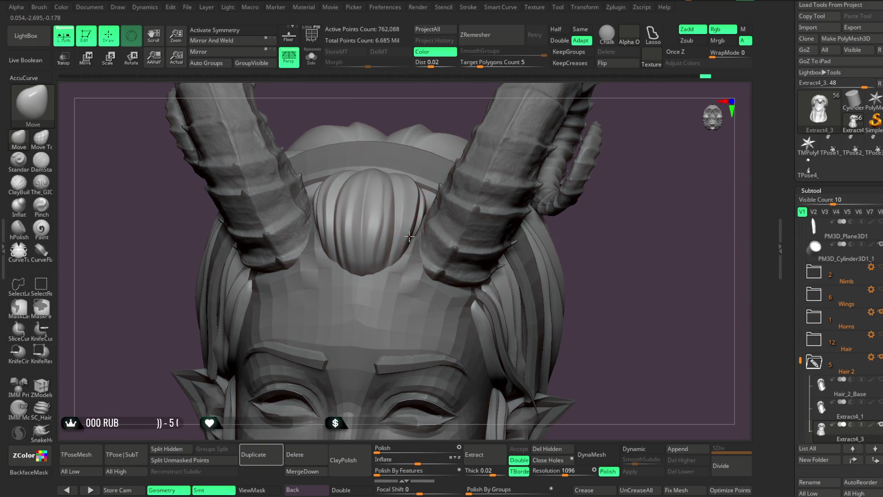
mouse_move(615, 232)
left_mouse_down()
mouse_move(598, 234)
mouse_move(607, 248)
mouse_move(473, 240)
left_mouse_up()
mouse_move(545, 191)
left_mouse_down()
mouse_move(595, 213)
mouse_move(609, 169)
mouse_move(603, 205)
mouse_move(613, 185)
mouse_move(571, 224)
mouse_move(556, 222)
mouse_move(563, 206)
mouse_move(562, 218)
left_mouse_up()
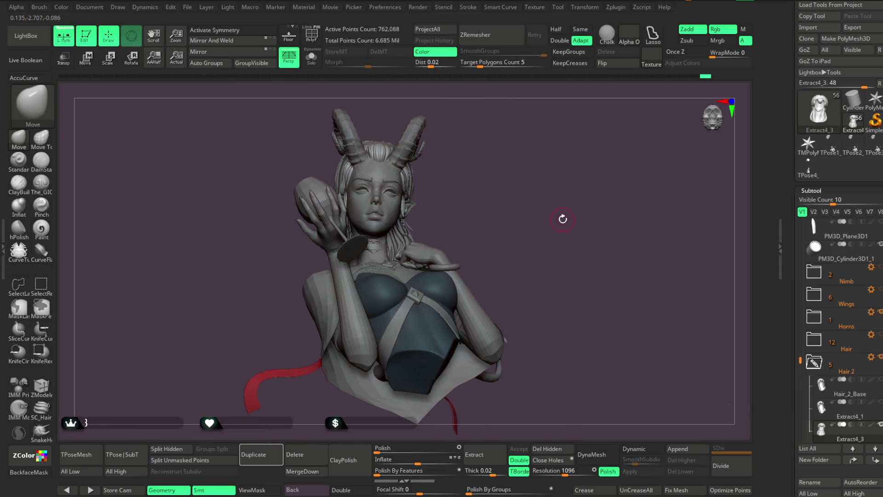
mouse_move(500, 199)
left_mouse_down()
mouse_move(500, 214)
mouse_move(542, 211)
mouse_move(523, 192)
mouse_move(485, 199)
mouse_move(510, 193)
mouse_move(528, 207)
left_mouse_up()
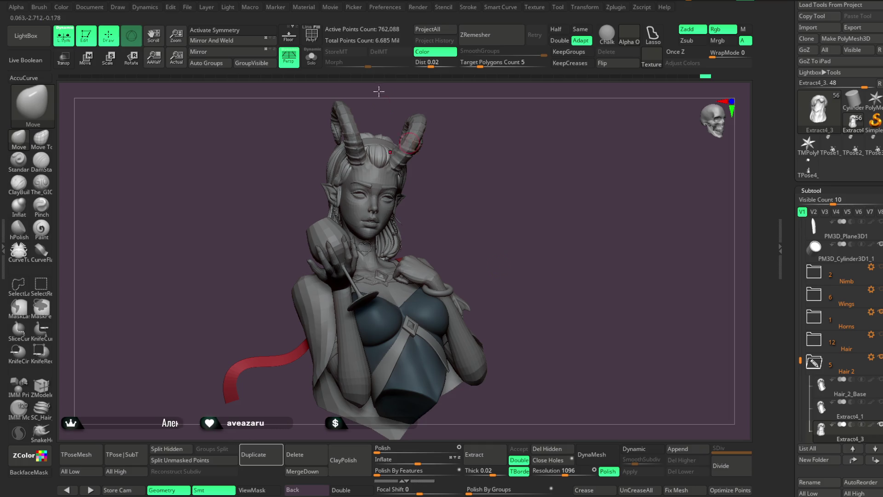
Save the horned bust project with Ctrl+S from the File menu
left_click(188, 7)
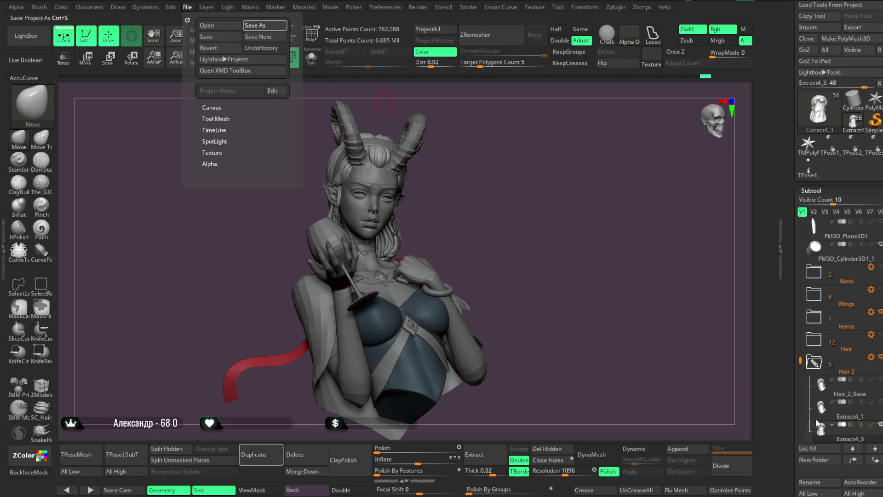
key("ctrl+s")
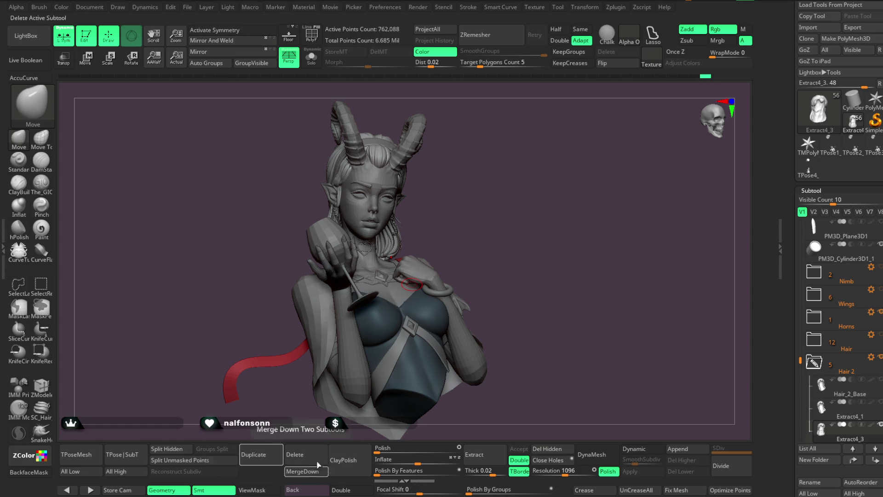
mouse_move(565, 235)
left_mouse_down()
mouse_move(526, 205)
mouse_move(542, 335)
mouse_move(579, 281)
mouse_move(590, 207)
mouse_move(582, 227)
mouse_move(544, 213)
mouse_move(454, 291)
left_mouse_up()
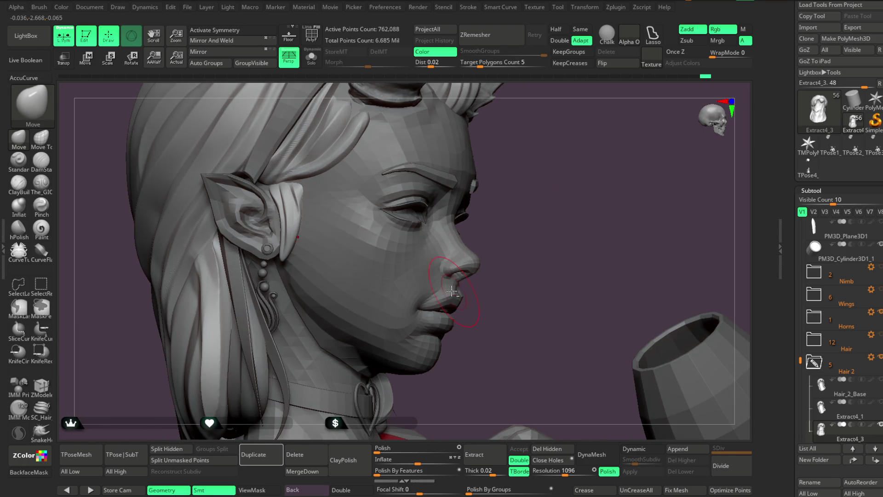
left_click(416, 307, "alt")
Rotate around the base body's head to inspect the face from front and three-quarter views
mouse_move(532, 272)
left_mouse_down()
mouse_move(530, 230)
mouse_move(516, 227)
left_mouse_up()
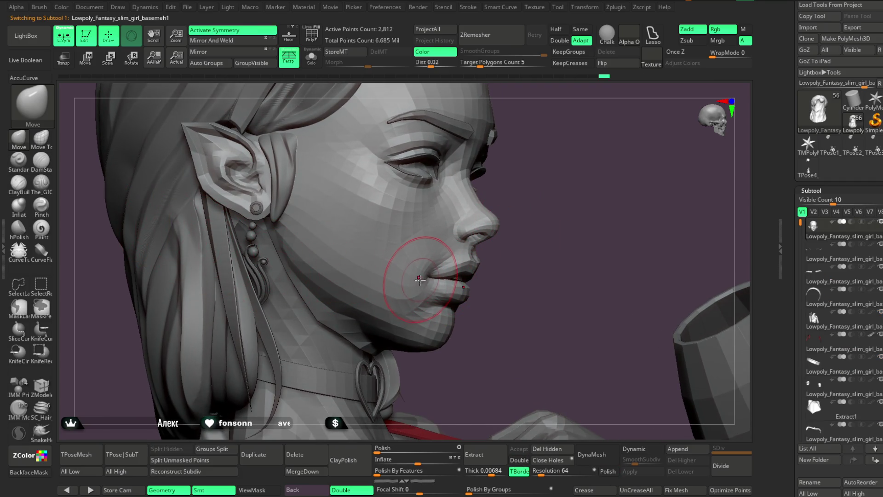
mouse_move(503, 269)
left_mouse_down()
mouse_move(509, 253)
mouse_move(627, 167)
mouse_move(575, 144)
mouse_move(542, 184)
mouse_move(429, 258)
left_mouse_up()
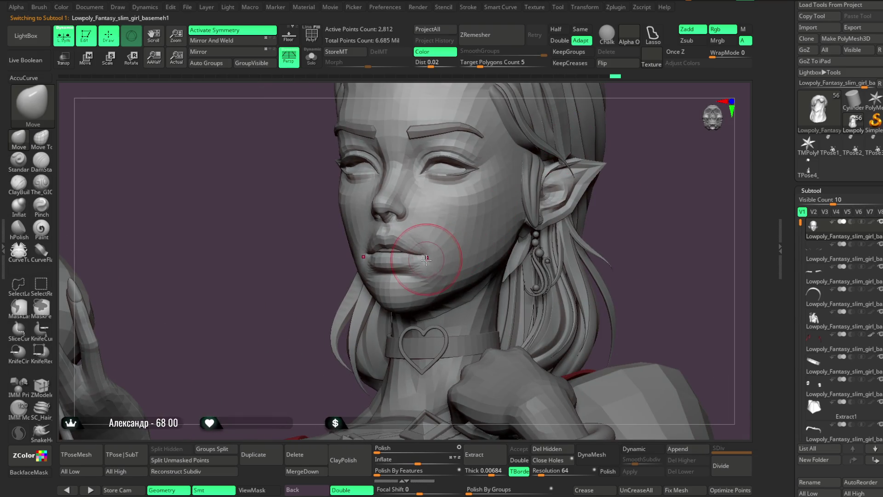
mouse_move(313, 342)
left_mouse_down()
mouse_move(460, 267)
mouse_move(515, 227)
mouse_move(516, 203)
mouse_move(493, 203)
mouse_move(502, 194)
mouse_move(483, 192)
mouse_move(536, 187)
mouse_move(567, 220)
mouse_move(460, 244)
mouse_move(479, 247)
mouse_move(465, 261)
mouse_move(377, 282)
left_mouse_up()
key("space")
mouse_move(506, 216)
left_mouse_down()
mouse_move(543, 203)
mouse_move(575, 173)
mouse_move(506, 220)
left_mouse_up()
mouse_move(547, 195)
left_mouse_down()
mouse_move(526, 211)
mouse_move(536, 191)
mouse_move(553, 191)
mouse_move(540, 210)
mouse_move(534, 191)
mouse_move(558, 187)
mouse_move(550, 174)
mouse_move(549, 234)
mouse_move(450, 225)
mouse_move(512, 228)
mouse_move(355, 256)
left_mouse_up()
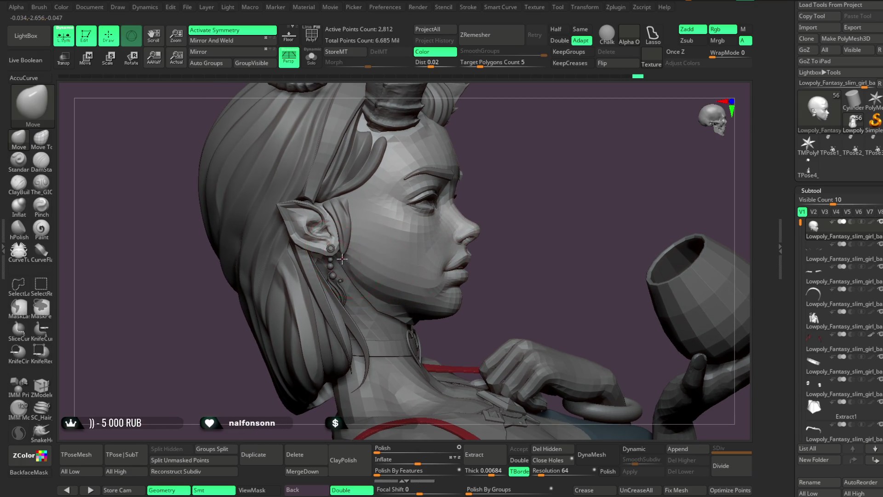
mouse_move(506, 241)
left_mouse_down()
mouse_move(502, 221)
mouse_move(485, 233)
left_mouse_up()
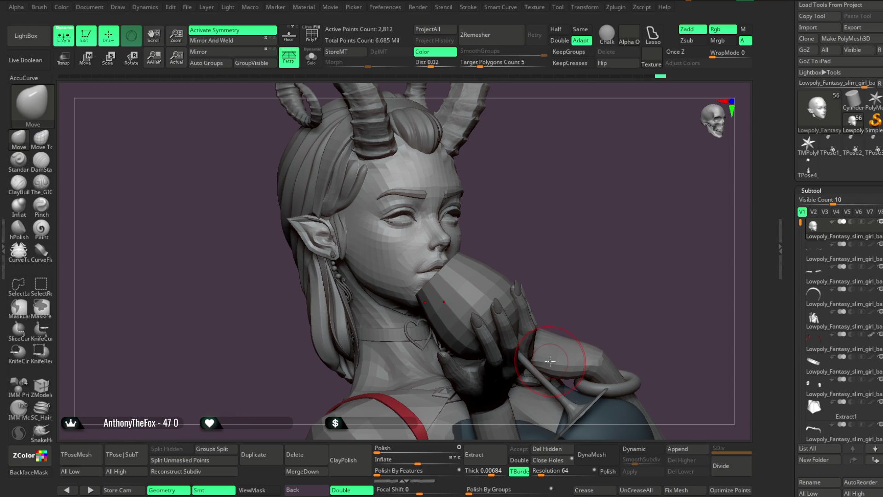
mouse_move(568, 240)
left_mouse_down("shift")
mouse_move(558, 214)
mouse_move(562, 242)
mouse_move(631, 191)
mouse_move(584, 256)
left_mouse_up("shift")
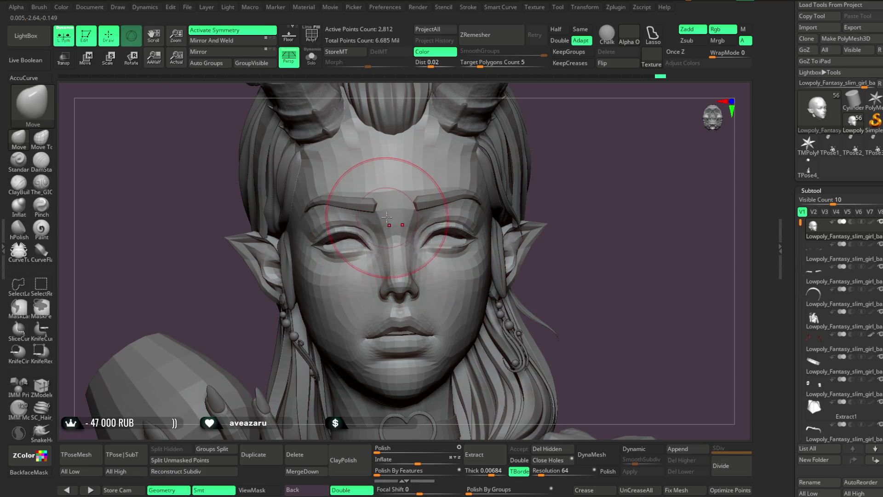
key("space")
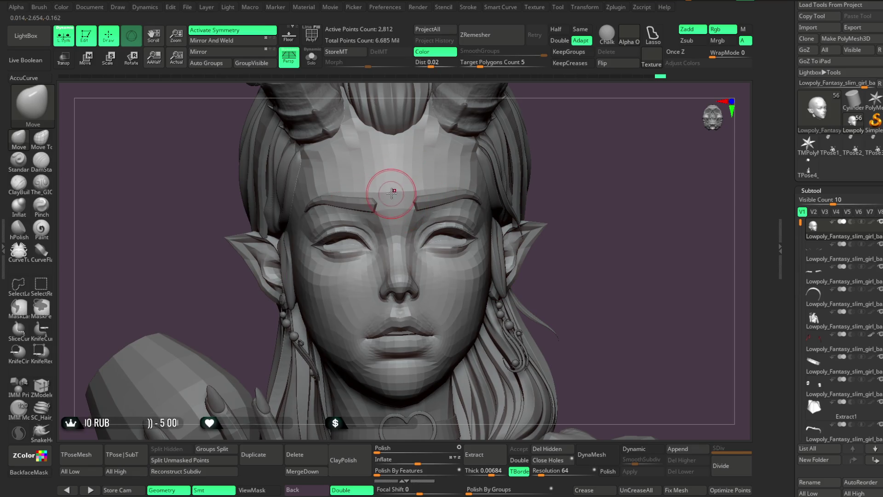
mouse_move(579, 198)
left_mouse_down("alt")
mouse_move(616, 219)
mouse_move(581, 205)
mouse_move(615, 280)
left_mouse_up("alt")
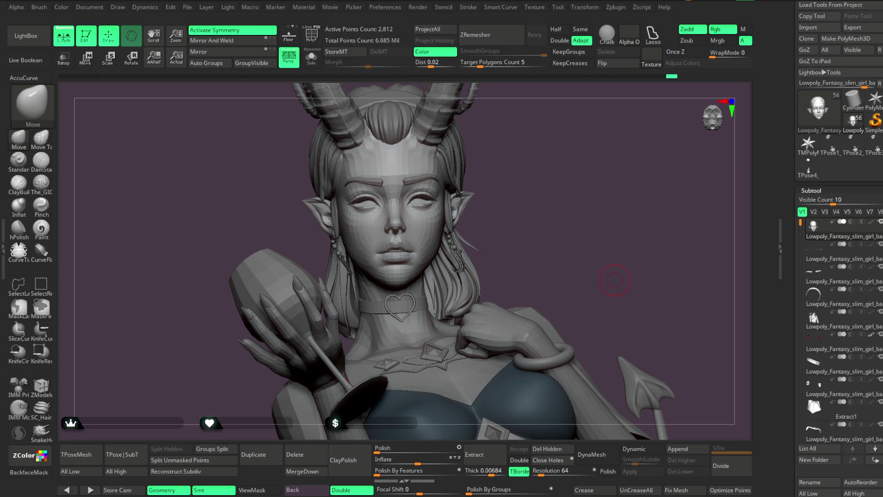
mouse_move(615, 280)
right_mouse_down()
mouse_move(357, 360)
mouse_move(455, 243)
mouse_move(694, 154)
mouse_move(380, 251)
right_mouse_up()
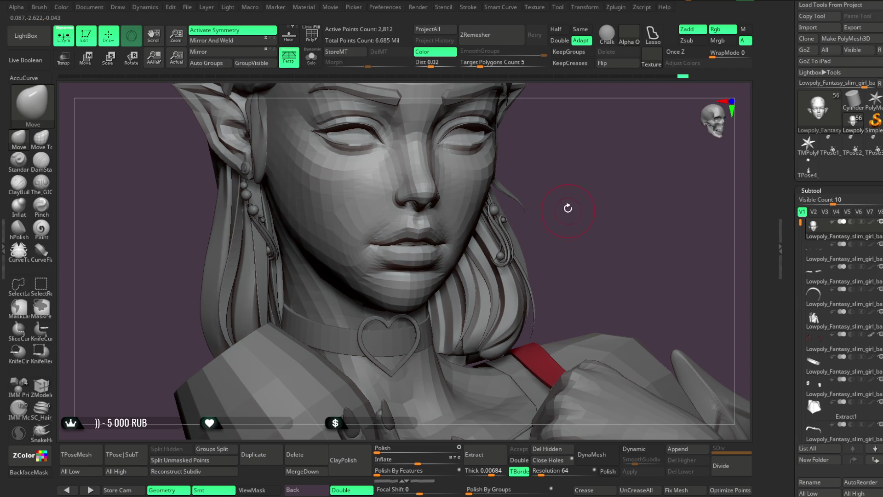
Lower Z Intensity to 18 and gently smooth the face's cheeks with Shift
right_click_drag(568, 208, 405, 247)
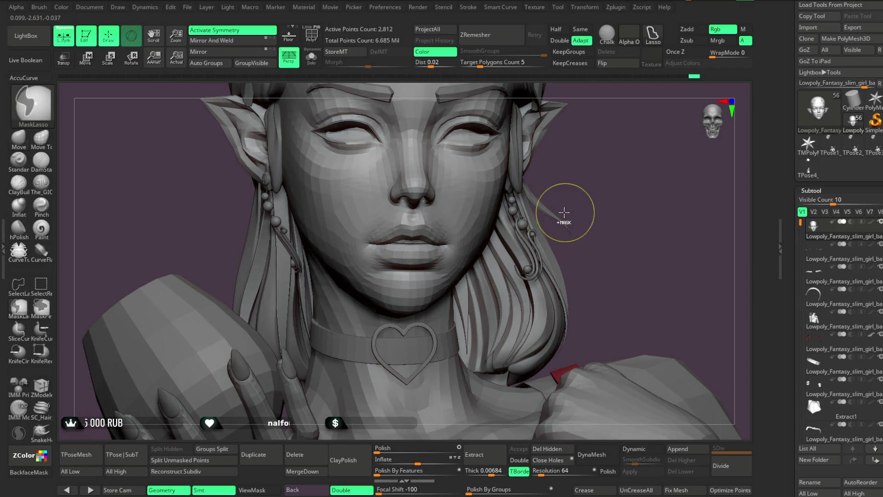
key("space")
left_click_drag(542, 291, 507, 288)
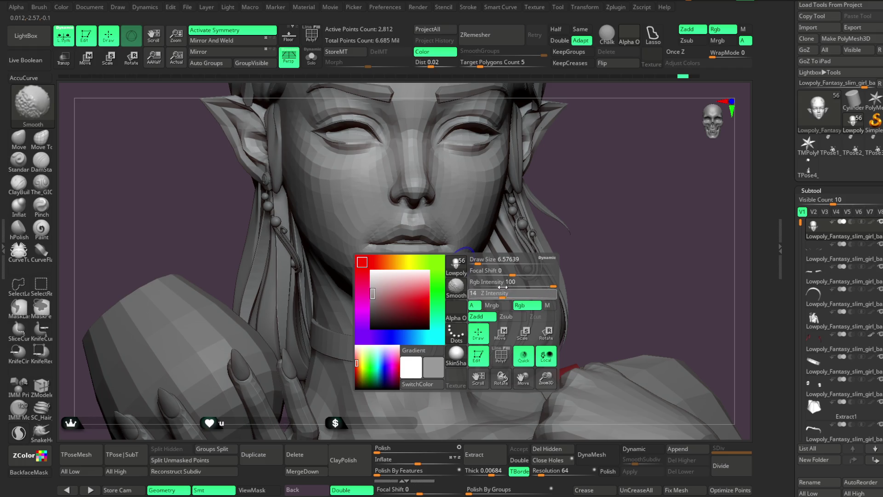
right_click_drag(566, 193, 584, 183)
mouse_move(584, 183)
left_mouse_down()
mouse_move(499, 203)
mouse_move(425, 257)
left_mouse_up()
key("shift")
mouse_move(575, 184)
left_mouse_down()
mouse_move(597, 170)
mouse_move(591, 191)
mouse_move(597, 163)
mouse_move(620, 152)
mouse_move(379, 247)
left_mouse_up()
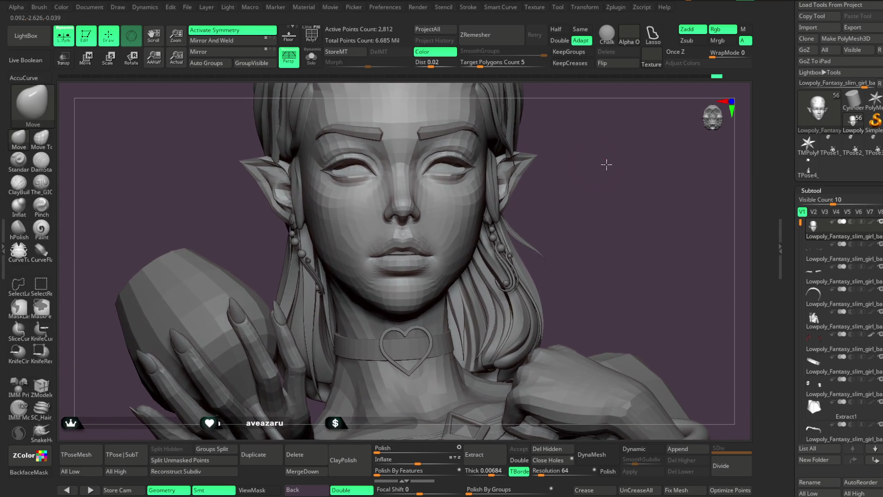
Zoom out to the whole bust and select the choker subtool
key("space")
left_click_drag(566, 191, 379, 252)
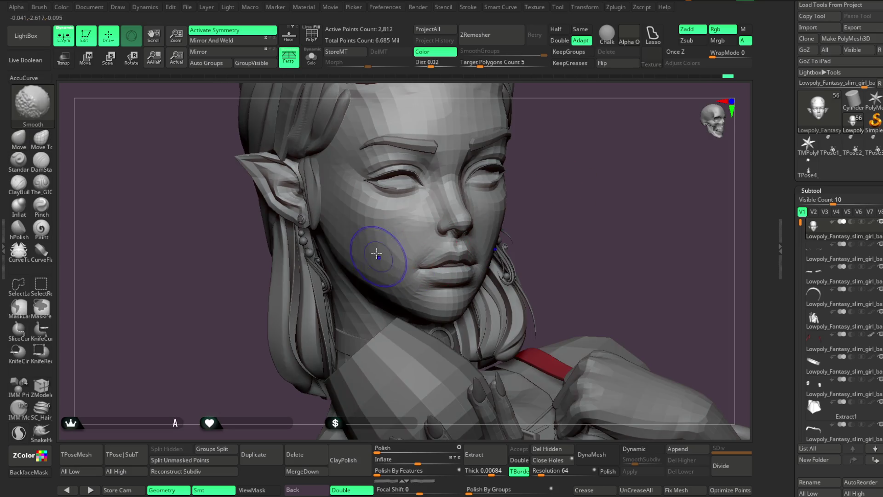
left_click_drag(573, 179, 570, 192)
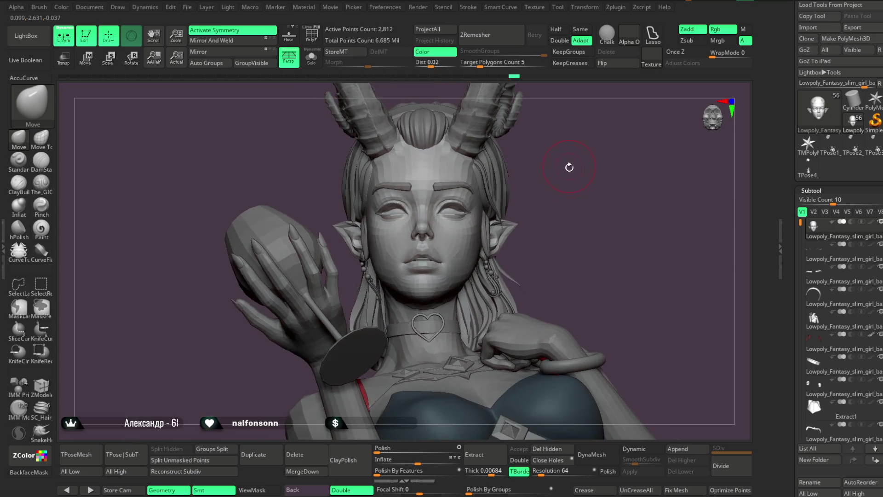
mouse_move(556, 170)
left_mouse_down()
mouse_move(545, 198)
mouse_move(544, 189)
mouse_move(550, 219)
mouse_move(583, 165)
mouse_move(547, 218)
mouse_move(549, 193)
mouse_move(526, 191)
mouse_move(532, 256)
mouse_move(584, 173)
mouse_move(483, 185)
left_mouse_up()
scroll(545, 197, "up", 5)
left_click(420, 295, "alt")
Solo the choker and load the IMM Clothing Hardware brush with the Buckle Type02 mesh
left_click(311, 56)
left_click_drag(553, 166, 541, 227)
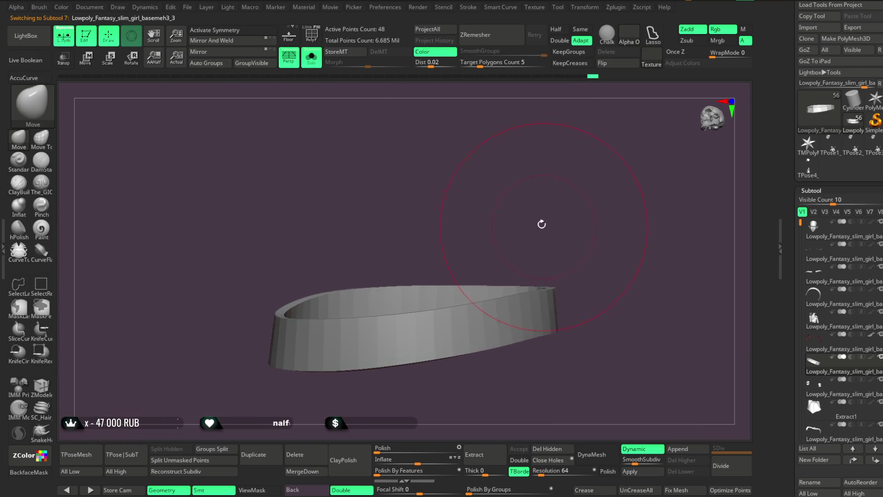
key("b")
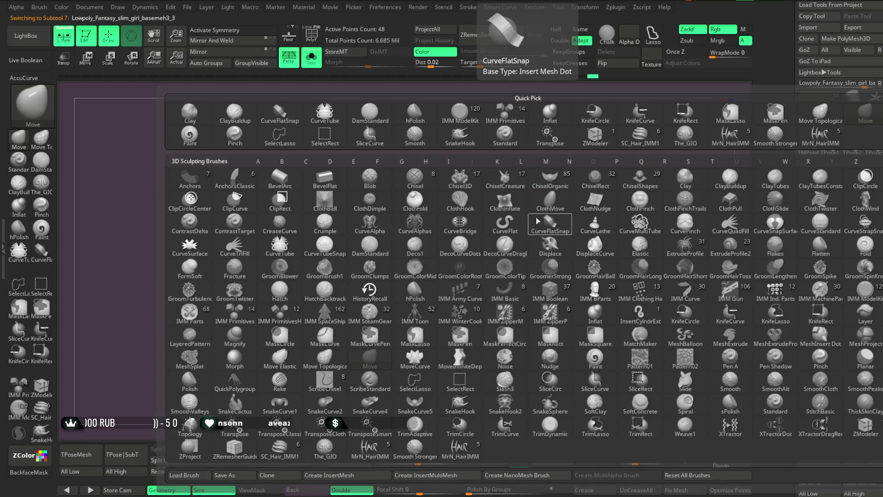
left_click(640, 291)
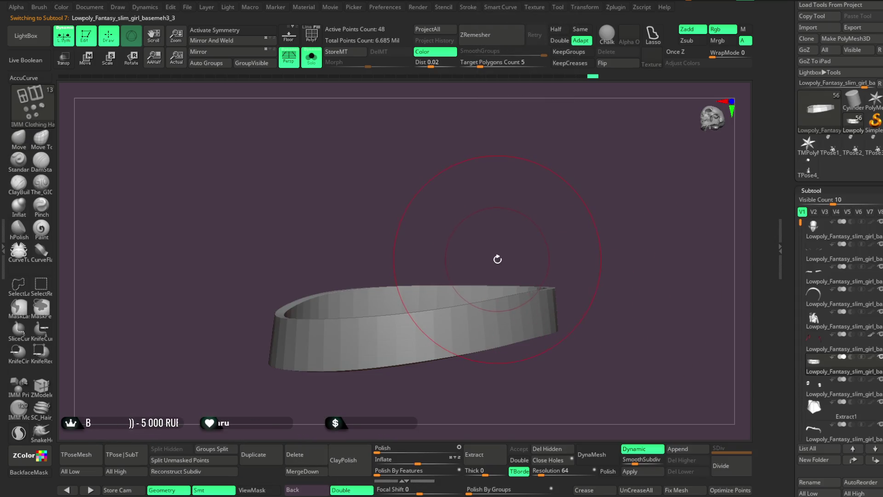
key("m")
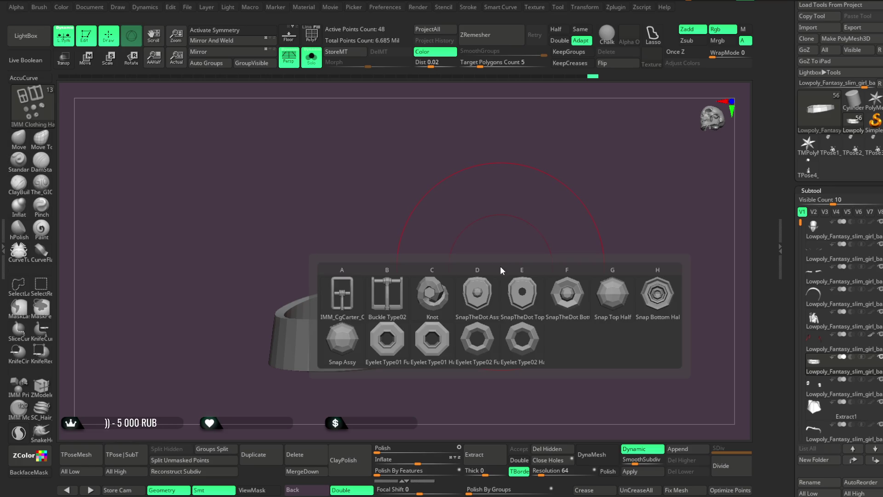
left_click(387, 294)
Reduce the brush size and drag the buckle onto the choker strap
key("space")
mouse_move(552, 205)
left_mouse_down()
mouse_move(508, 205)
mouse_move(430, 322)
mouse_move(474, 312)
left_mouse_up()
left_click_drag(459, 343, 441, 382)
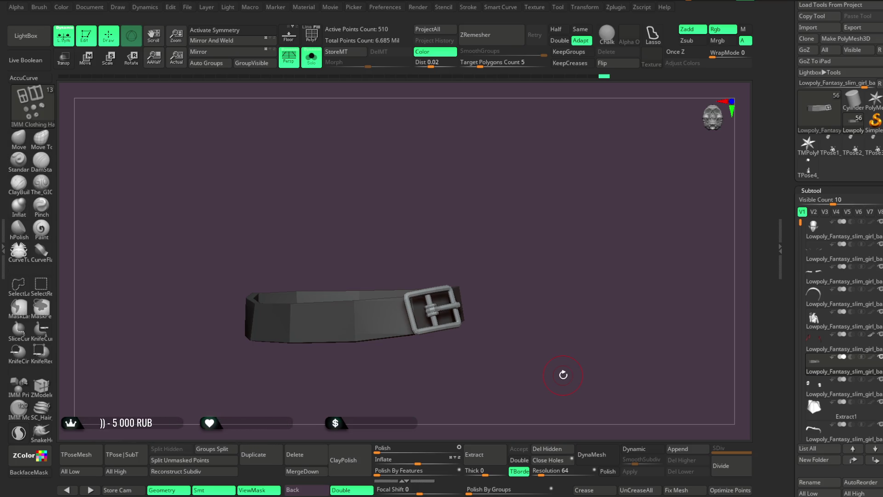
Turn the choker strap so the inserted Buckle Type02 faces the front
mouse_move(370, 197)
left_mouse_down()
mouse_move(381, 160)
mouse_move(447, 191)
mouse_move(469, 180)
mouse_move(433, 178)
mouse_move(438, 211)
mouse_move(393, 200)
left_mouse_up()
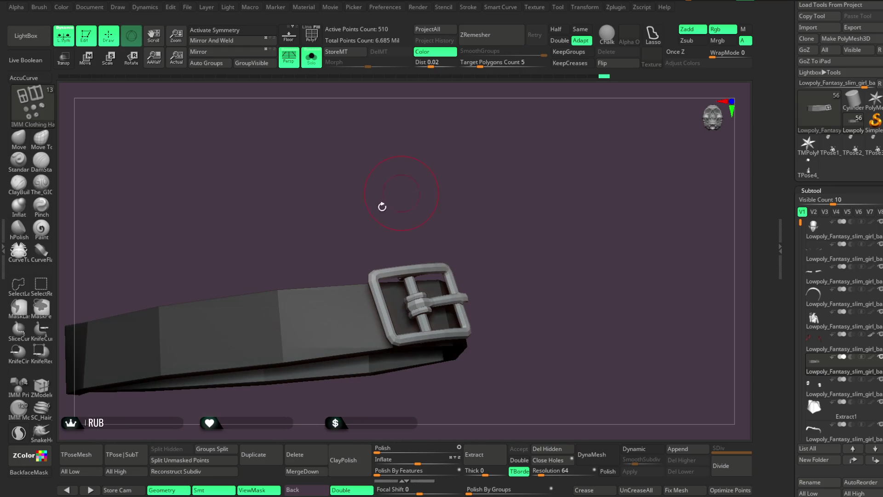
With the Transpose gizmo, rotate the buckle about 39 degrees and nudge it in depth
key("w")
left_click(413, 299)
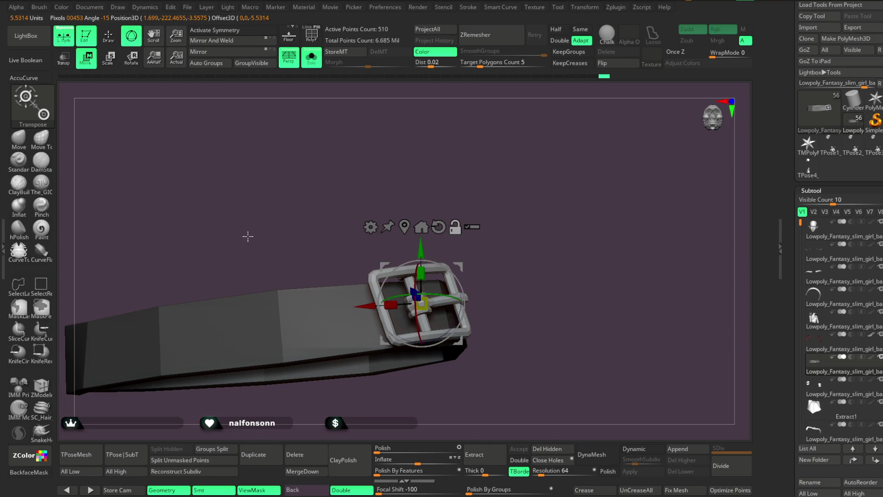
left_click_drag(524, 229, 436, 337, "alt")
mouse_move(506, 239)
left_mouse_down()
mouse_move(524, 217)
mouse_move(537, 224)
left_mouse_up()
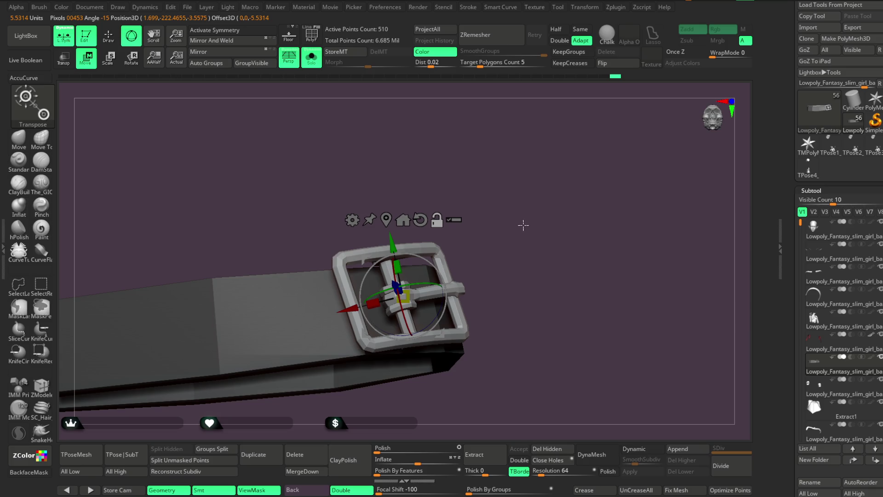
left_click_drag(425, 249, 451, 271)
mouse_move(524, 249)
left_mouse_down()
mouse_move(538, 236)
mouse_move(533, 224)
left_mouse_up()
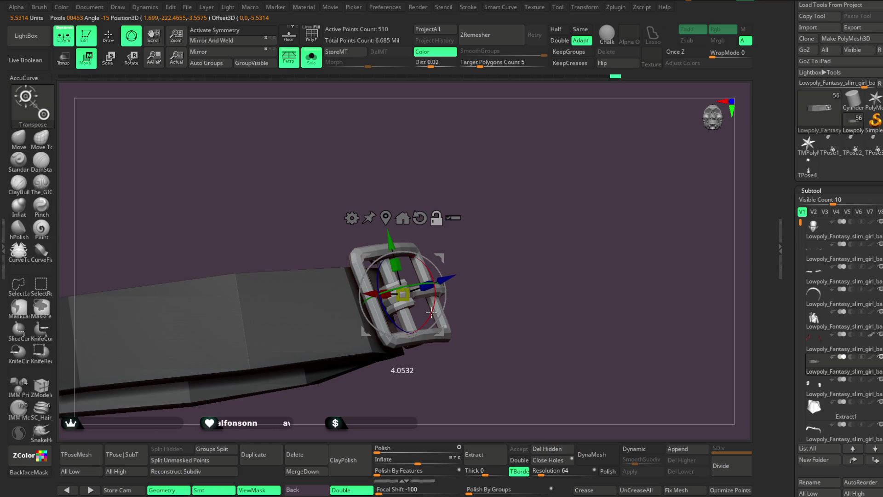
left_click_drag(447, 278, 420, 286)
Stretch the buckle slightly taller, slide it right along the strap, tilt it, and show polygroups
mouse_move(474, 259)
left_mouse_down()
mouse_move(445, 269)
mouse_move(396, 330)
left_mouse_up()
mouse_move(367, 277)
left_mouse_down()
mouse_move(473, 187)
mouse_move(479, 211)
mouse_move(468, 195)
mouse_move(469, 221)
mouse_move(413, 262)
left_mouse_up()
left_click(315, 312)
left_click_drag(316, 312, 321, 308)
mouse_move(375, 322)
left_mouse_down()
mouse_move(460, 237)
mouse_move(380, 330)
left_mouse_up()
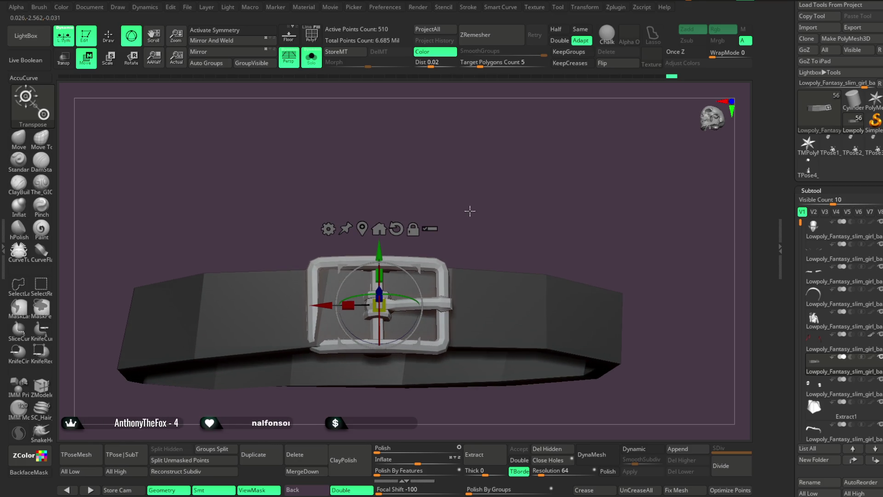
left_click(487, 276, "alt")
key("shift+f")
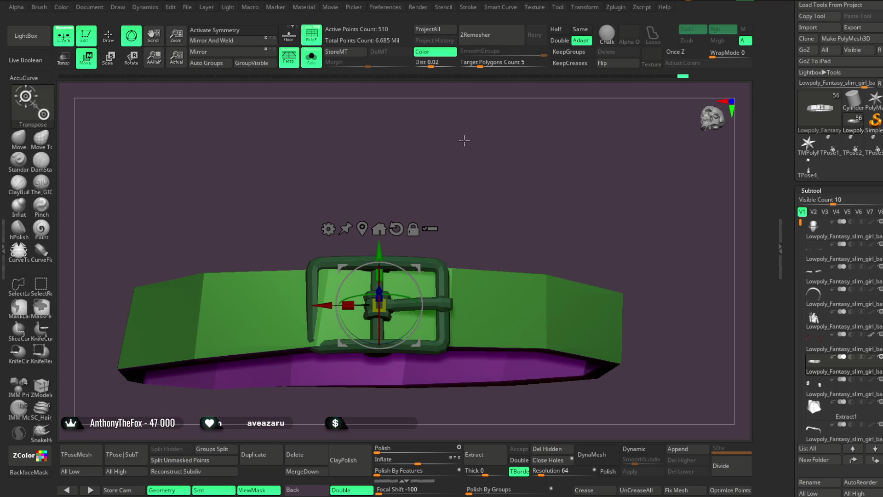
Return to Draw mode and orbit around the choker to inspect its green and purple top and underside
left_click_drag(461, 138, 460, 184)
left_click(29, 139)
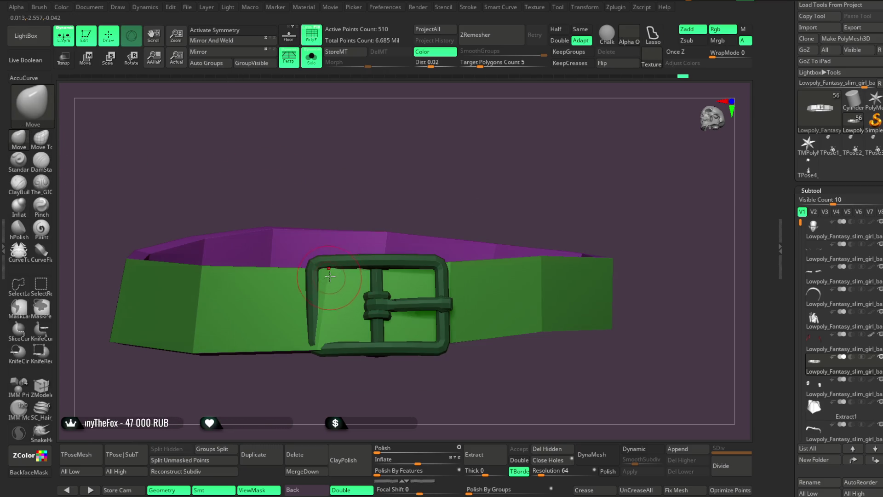
left_click_drag(347, 203, 373, 171)
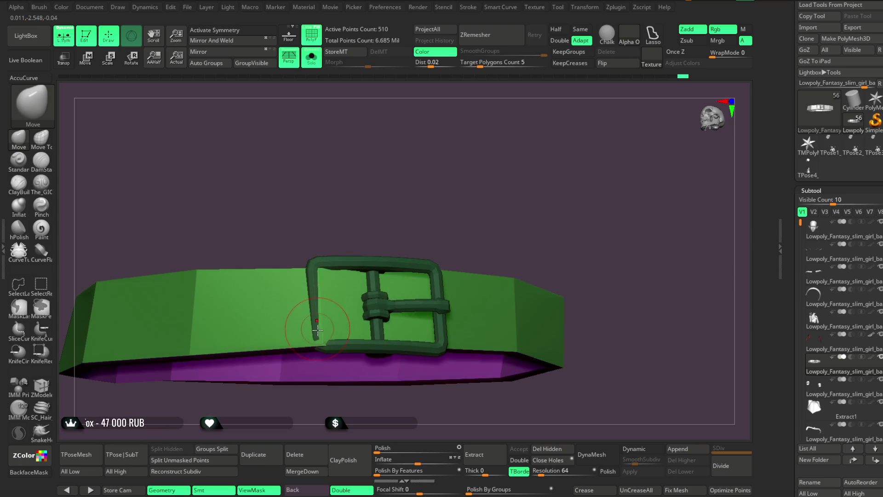
left_click_drag(356, 213, 366, 232)
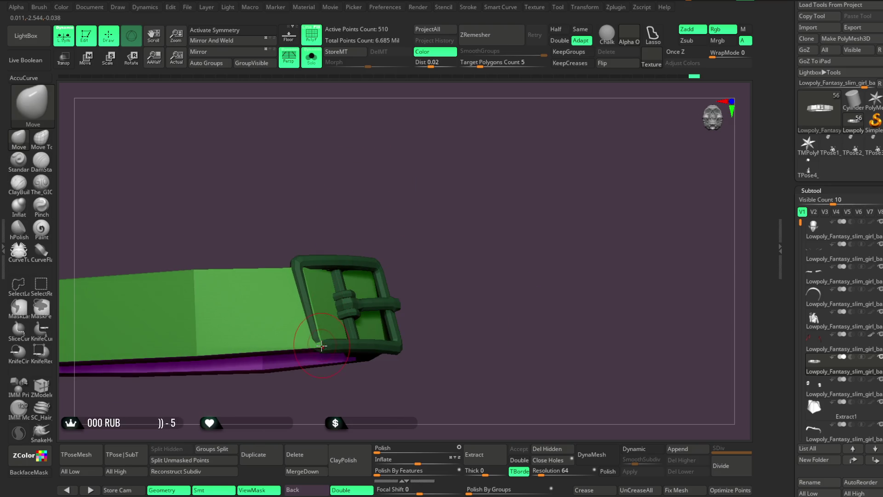
mouse_move(412, 213)
left_mouse_down()
mouse_move(425, 199)
mouse_move(316, 350)
left_mouse_up()
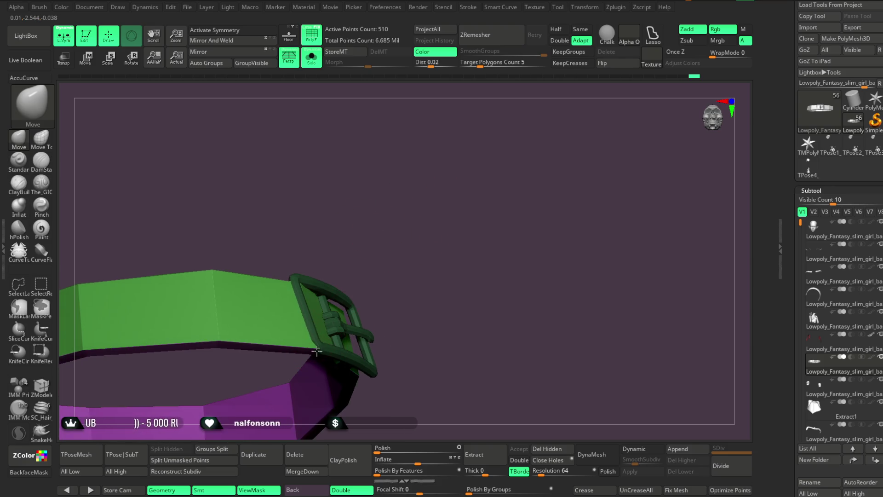
mouse_move(368, 230)
left_mouse_down()
mouse_move(360, 242)
mouse_move(351, 224)
mouse_move(395, 205)
mouse_move(373, 188)
left_mouse_up()
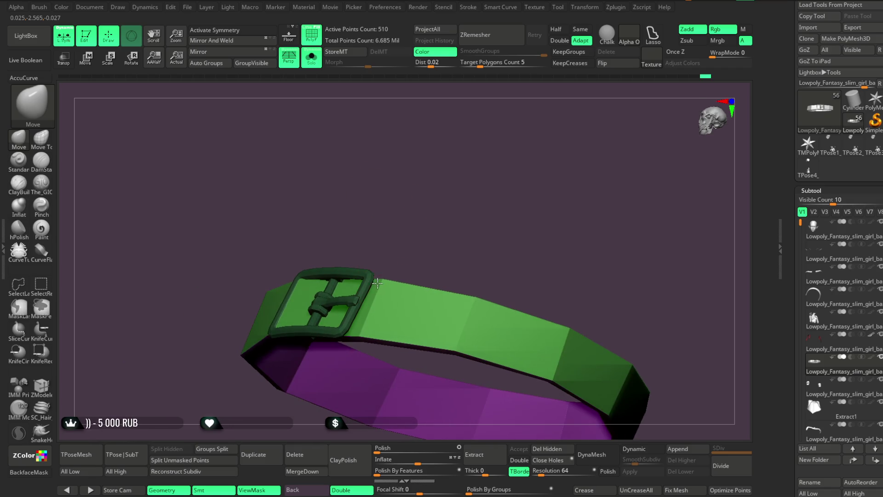
left_click_drag(377, 282, 370, 287)
mouse_move(352, 328)
left_mouse_down()
mouse_move(415, 221)
mouse_move(415, 228)
mouse_move(398, 217)
mouse_move(404, 184)
mouse_move(400, 199)
left_mouse_up()
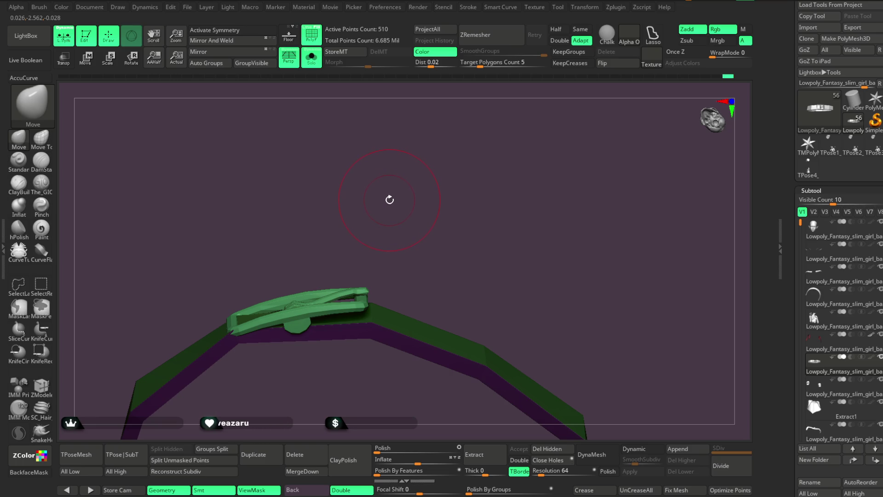
Rotate the buckle to follow the strap, push it outward, and level it on the choker
key("w")
left_click_drag(257, 301, 256, 286)
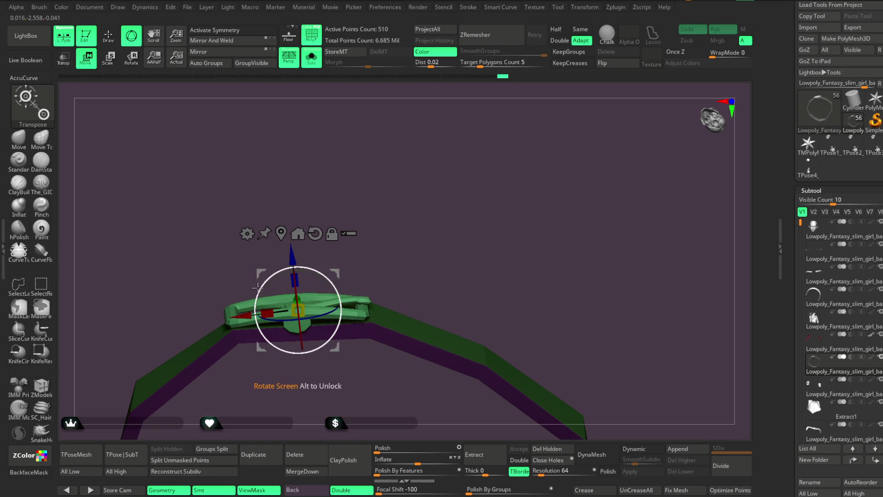
left_click_drag(298, 263, 299, 256)
mouse_move(375, 250)
left_mouse_down()
mouse_move(411, 261)
mouse_move(409, 284)
mouse_move(312, 328)
left_mouse_up()
mouse_move(391, 230)
left_mouse_down()
mouse_move(406, 197)
mouse_move(415, 197)
left_mouse_up()
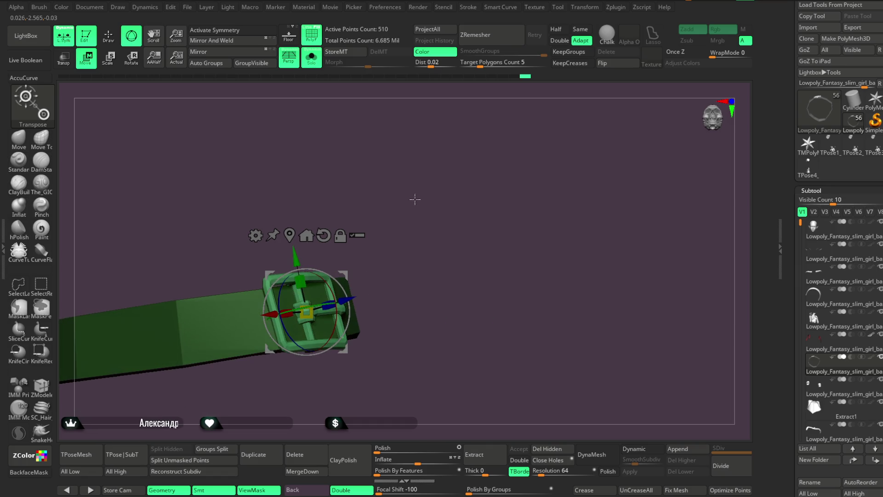
left_click_drag(343, 299, 343, 299)
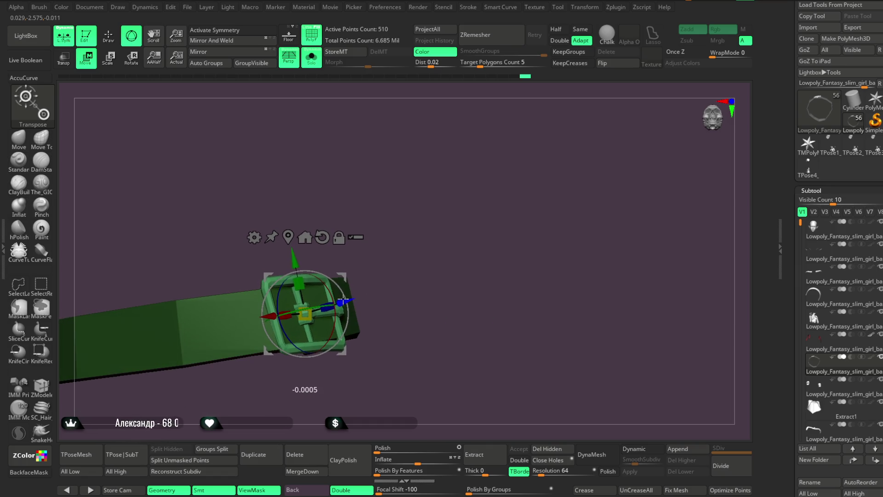
left_click_drag(380, 258, 344, 296)
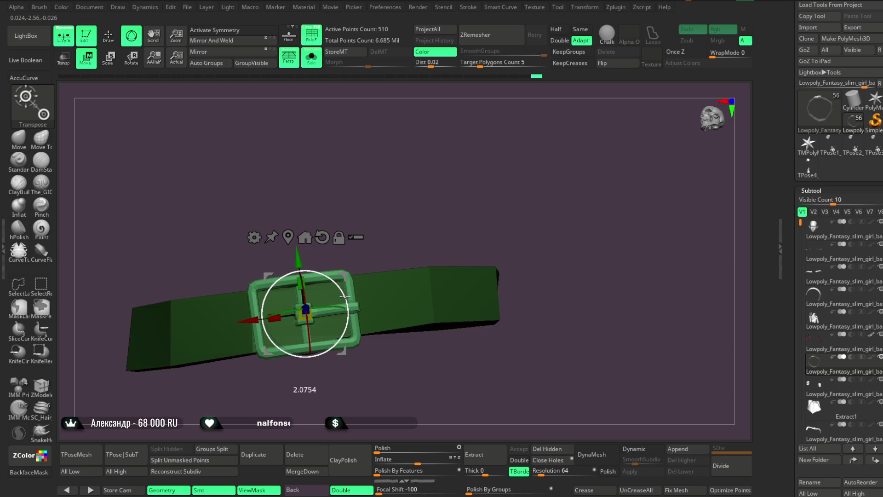
Zoom out, return to Draw mode, and bring back the full horned bust wearing the choker
right_click_drag(345, 296, 375, 154, "ctrl")
key("q")
mouse_move(320, 168)
left_mouse_down()
mouse_move(452, 205)
mouse_move(456, 217)
mouse_move(366, 136)
left_mouse_up()
key("ctrl+z")
mouse_move(329, 90)
left_mouse_down()
mouse_move(469, 223)
mouse_move(489, 265)
left_mouse_up()
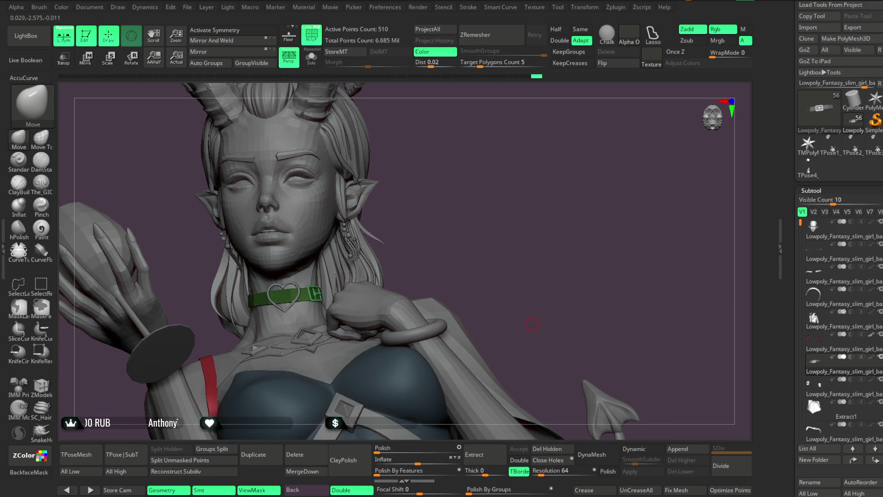
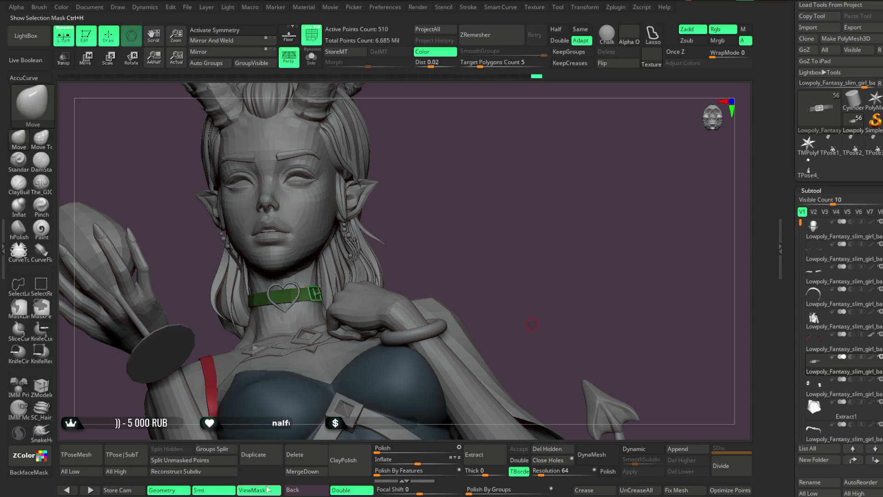
Open the Surface NoiseMaker editor for the subtool, showing Noise Scale 1 and Strength -0.00073
scroll(837, 275, "down", 5)
scroll(837, 276, "up", 2)
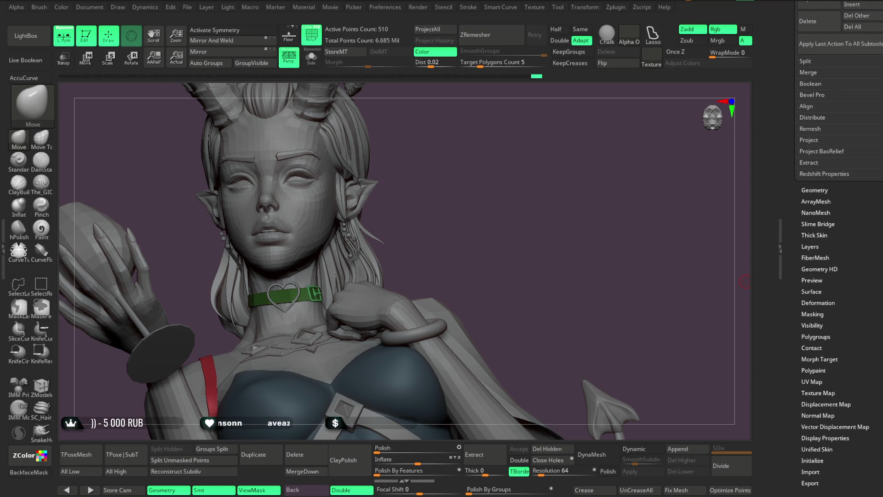
scroll(837, 276, "down", 5)
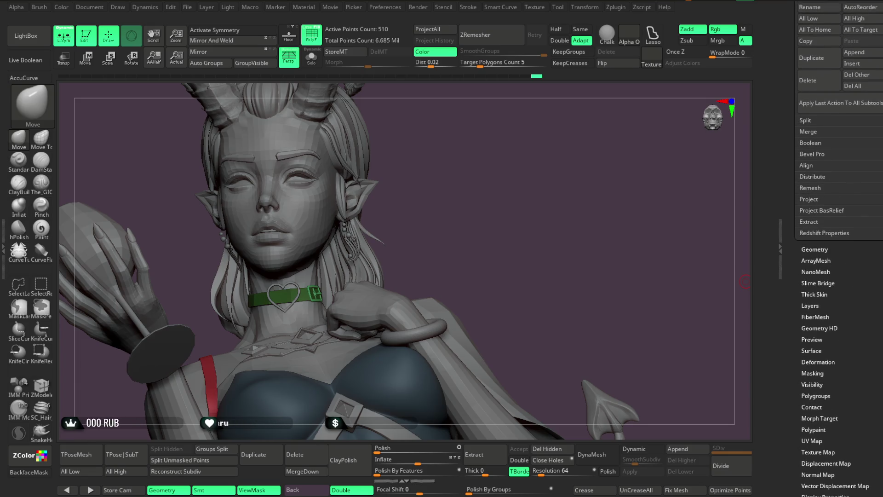
scroll(837, 275, "down", 3)
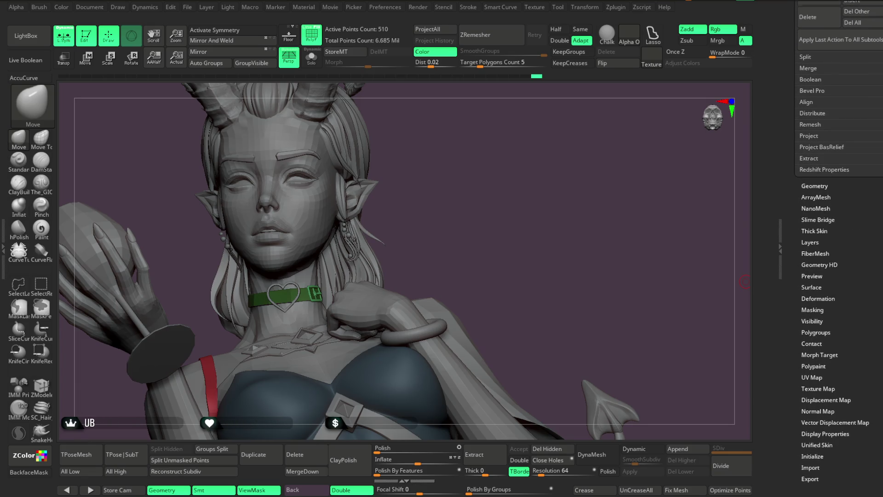
left_click(817, 280)
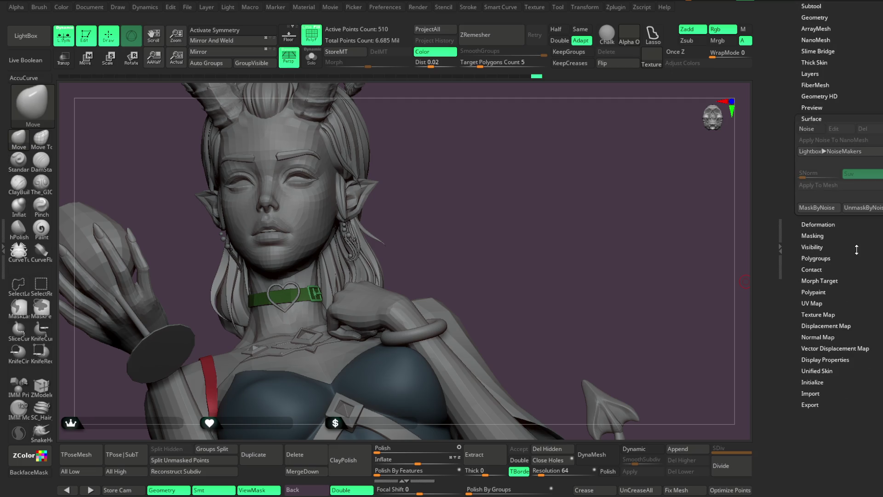
left_click(812, 129)
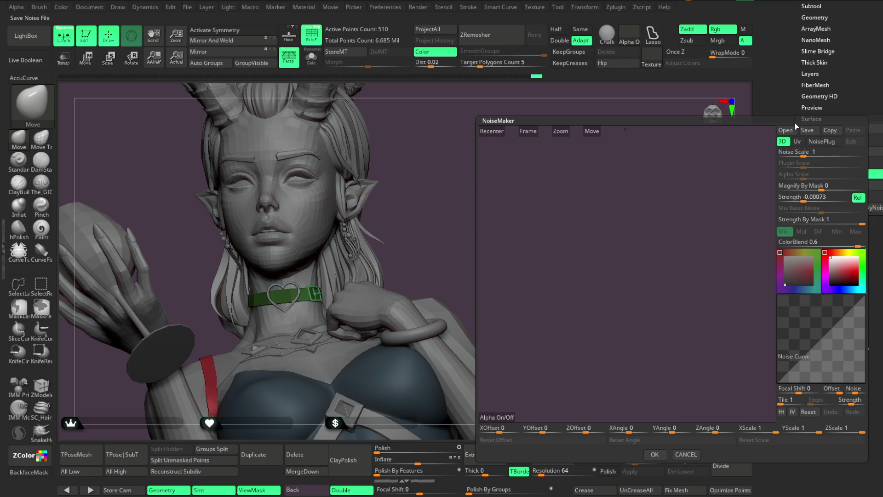
Lower NoiseMaker ColorBlend from 0.6 to 0 and cancel without applying noise
left_click_drag(842, 244, 824, 244)
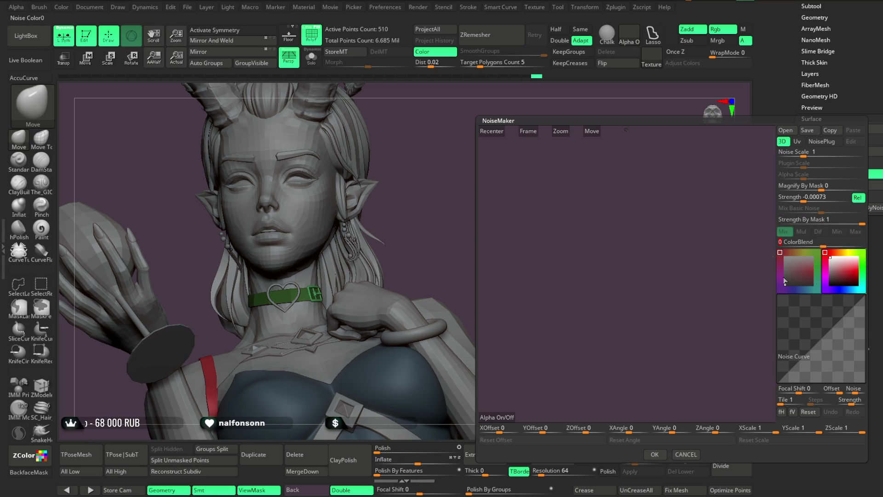
left_click(683, 455)
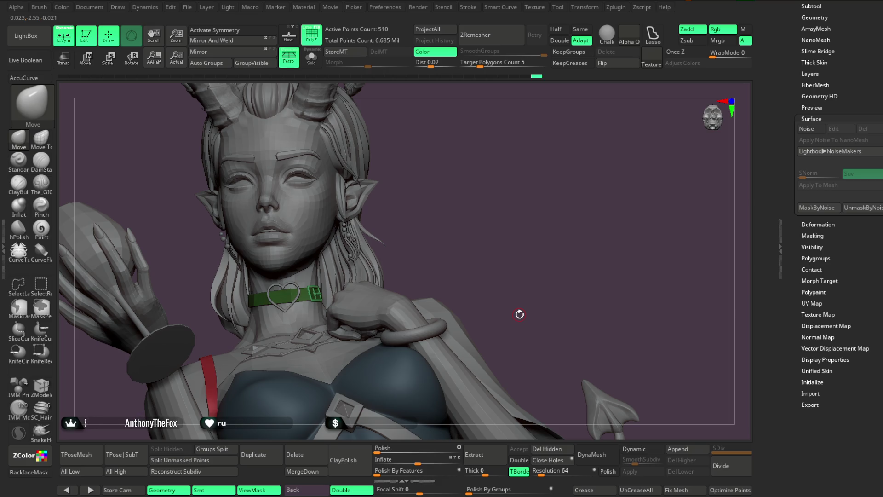
mouse_move(519, 314)
left_mouse_down()
mouse_move(489, 203)
mouse_move(498, 201)
mouse_move(526, 243)
left_mouse_up()
Isolate the collar with Solo and orbit to view the ring from above
left_click(311, 58)
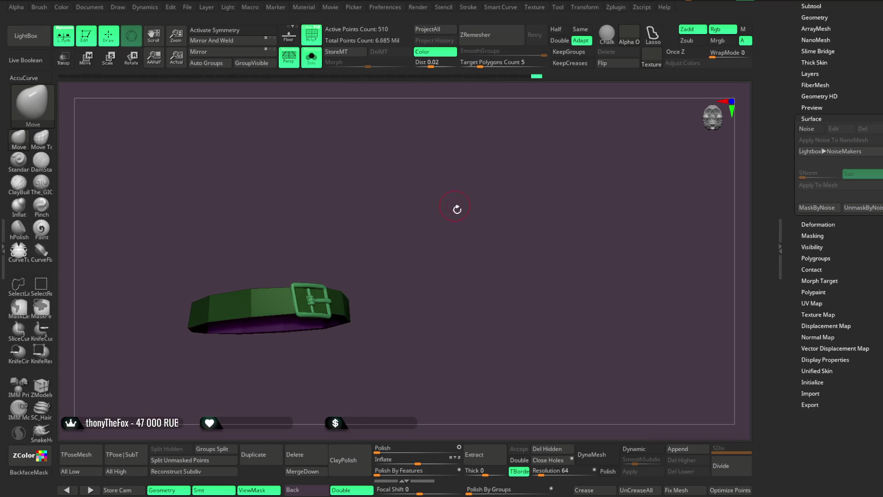
mouse_move(475, 216)
left_mouse_down()
mouse_move(459, 229)
mouse_move(412, 207)
mouse_move(455, 214)
mouse_move(456, 193)
left_mouse_up()
right_click(457, 193)
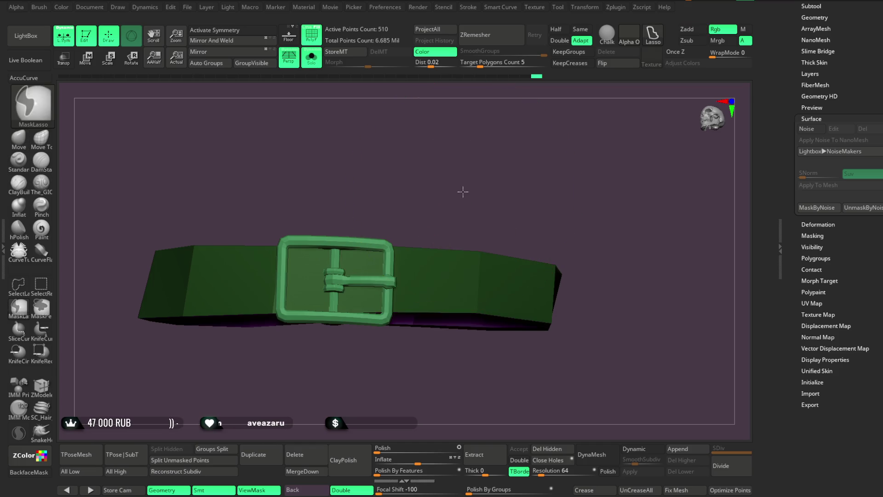
left_click(407, 300, "alt")
left_click_drag(419, 232, 431, 235)
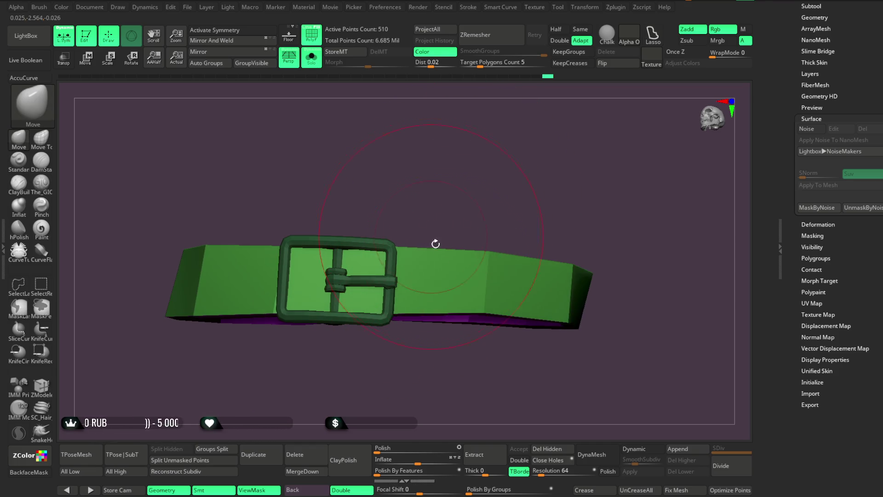
mouse_move(518, 231)
left_mouse_down()
mouse_move(509, 211)
mouse_move(542, 181)
mouse_move(518, 250)
mouse_move(584, 207)
mouse_move(558, 223)
mouse_move(520, 212)
mouse_move(510, 200)
mouse_move(499, 264)
left_mouse_up()
right_click(570, 207)
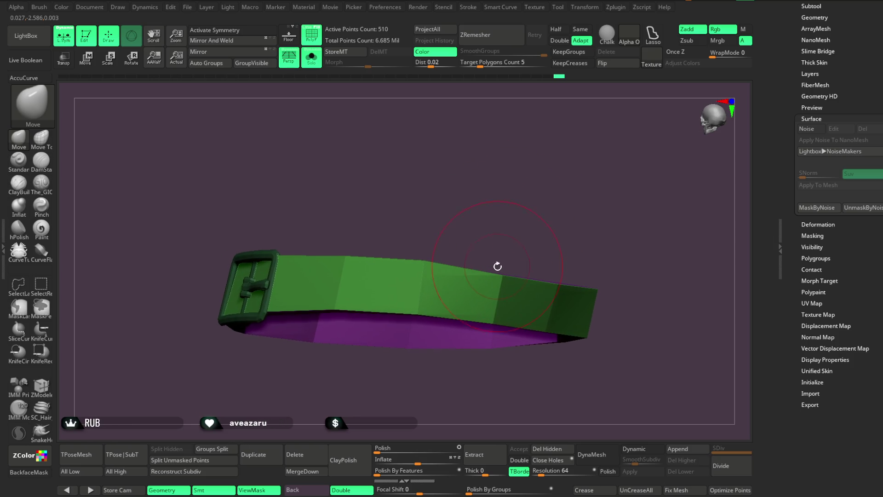
mouse_move(540, 226)
left_mouse_down()
mouse_move(550, 194)
mouse_move(556, 251)
mouse_move(488, 292)
left_mouse_up()
Nudge the band's lower corner slightly with the Move brush, then turn Solo off
left_click_drag(411, 308, 413, 303)
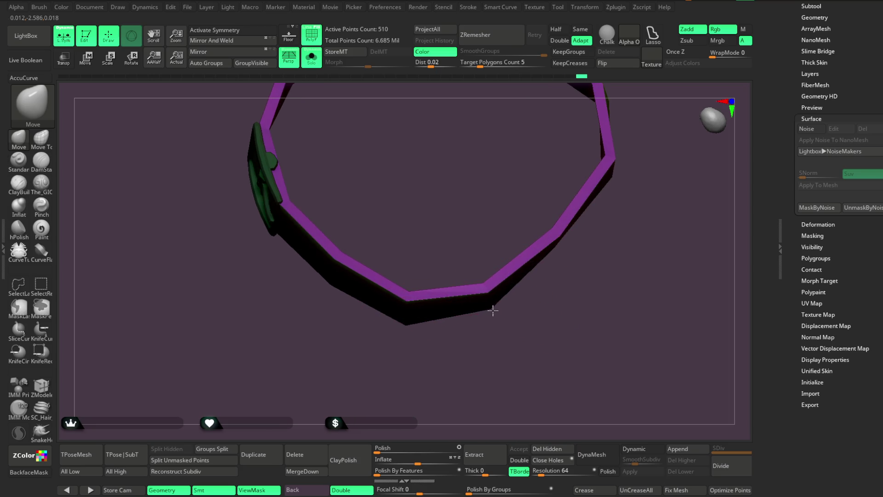
mouse_move(489, 317)
left_mouse_down()
mouse_move(460, 331)
mouse_move(516, 349)
mouse_move(580, 223)
mouse_move(571, 183)
mouse_move(548, 265)
mouse_move(568, 195)
mouse_move(587, 181)
mouse_move(515, 246)
mouse_move(490, 338)
mouse_move(487, 299)
mouse_move(502, 327)
mouse_move(464, 315)
mouse_move(473, 276)
mouse_move(476, 310)
left_mouse_up()
key("space")
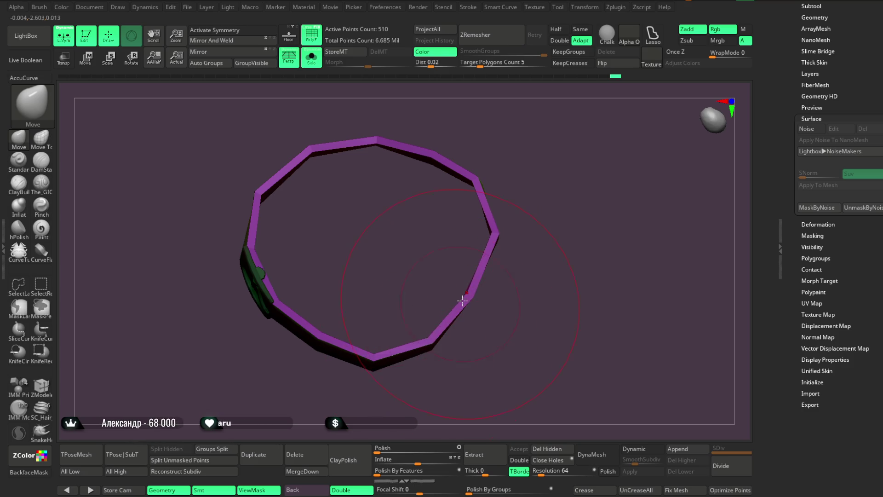
key("space")
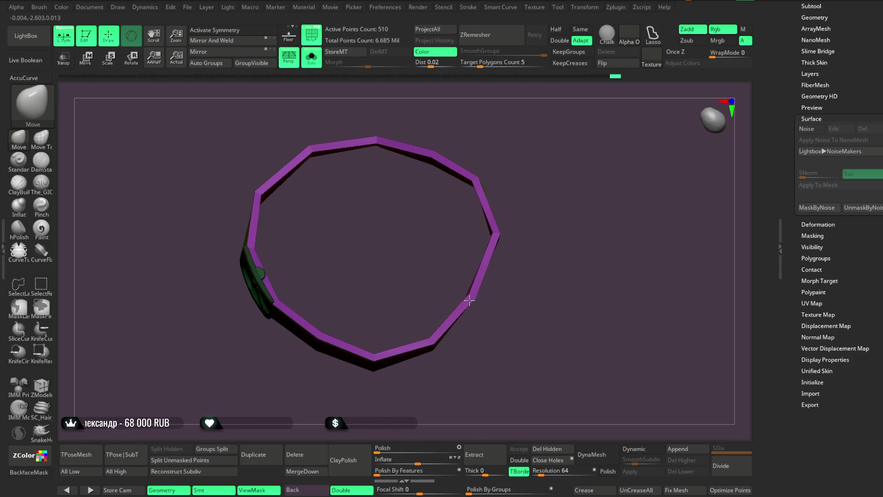
left_click_drag(506, 267, 523, 236)
left_click_drag(548, 227, 543, 232)
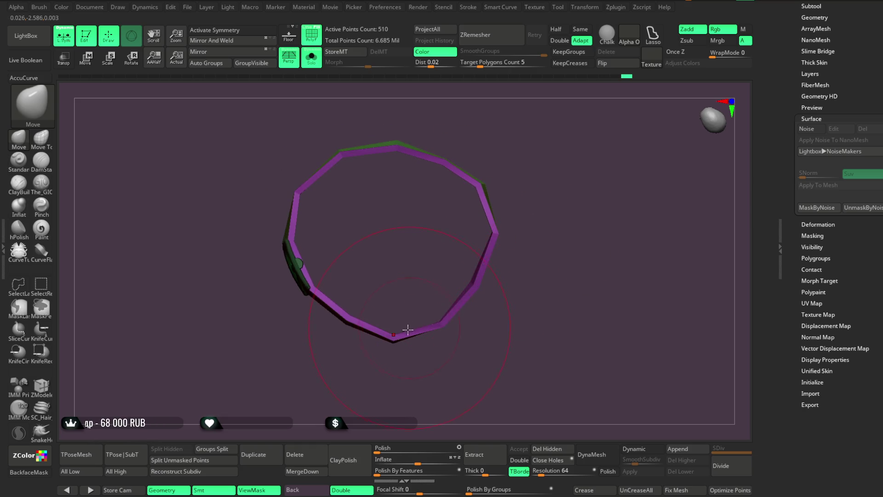
mouse_move(528, 268)
left_mouse_down()
mouse_move(532, 221)
mouse_move(552, 230)
mouse_move(549, 189)
left_mouse_up()
left_click(311, 57)
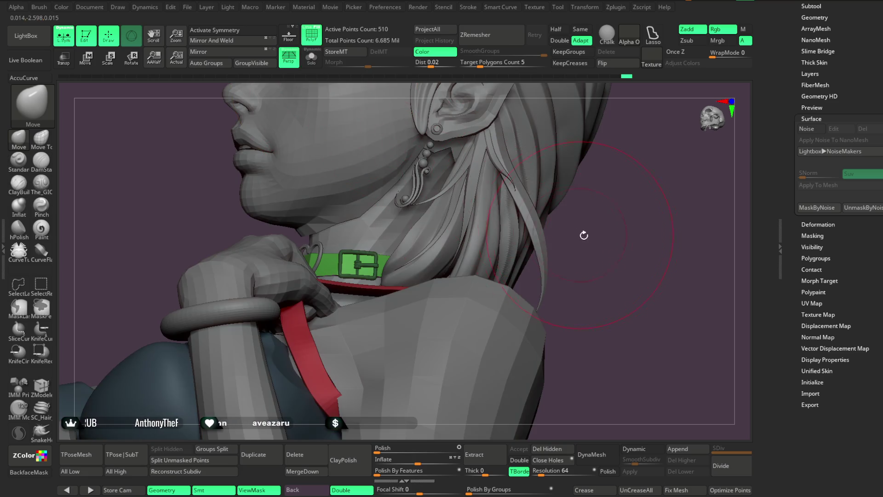
Solo the collar to inspect strap and buckle, then duplicate it as subtool 8
mouse_move(618, 251)
left_mouse_down()
mouse_move(601, 207)
mouse_move(593, 226)
left_mouse_up()
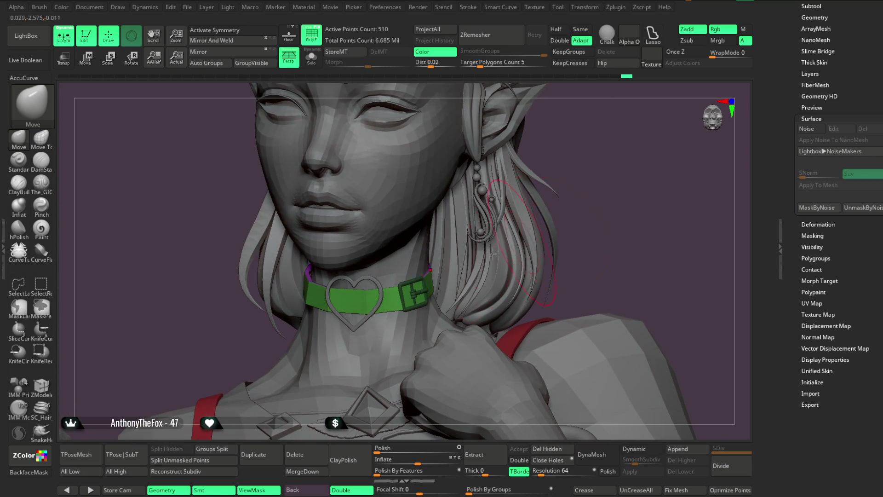
mouse_move(594, 190)
left_mouse_down()
mouse_move(615, 191)
mouse_move(589, 189)
mouse_move(589, 175)
mouse_move(556, 217)
mouse_move(546, 201)
mouse_move(551, 231)
mouse_move(576, 187)
mouse_move(543, 194)
mouse_move(508, 188)
left_mouse_up()
left_click(311, 58)
key("space")
mouse_move(436, 300)
left_mouse_down()
mouse_move(416, 330)
mouse_move(519, 176)
mouse_move(467, 256)
left_mouse_up()
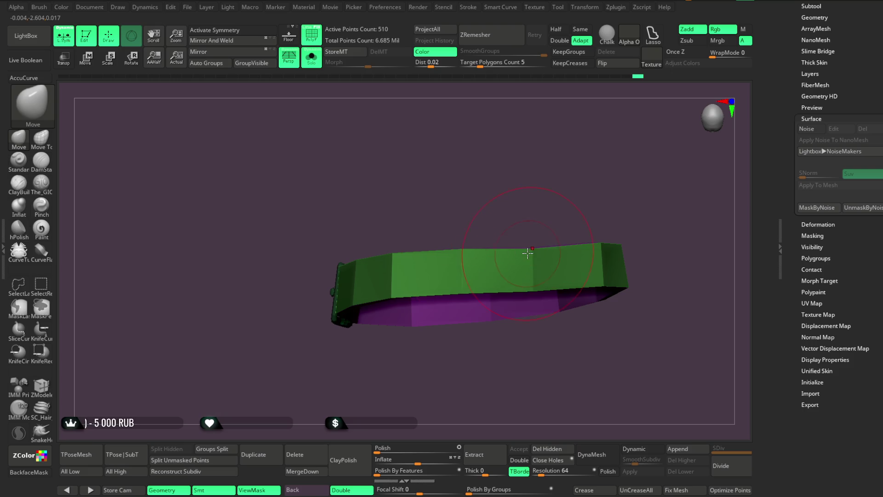
mouse_move(517, 207)
left_mouse_down()
mouse_move(512, 183)
mouse_move(550, 175)
mouse_move(539, 176)
mouse_move(532, 158)
mouse_move(548, 156)
mouse_move(548, 176)
left_mouse_up()
key("space")
left_click(252, 454)
key("shift+alt+s")
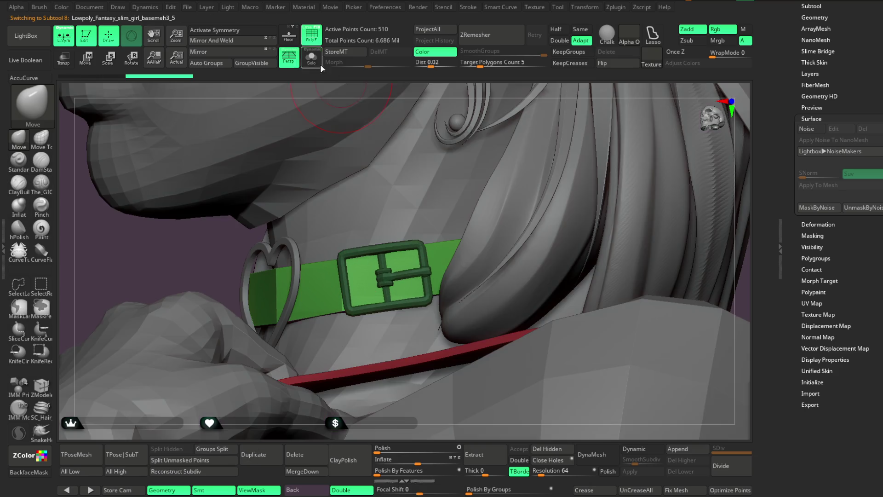
Solo the duplicated collar, hide its buckle and delete the hidden geometry
left_click(322, 62)
key("ctrl+shift")
left_click(416, 249, "ctrl+shift")
left_click(454, 198, "ctrl+shift")
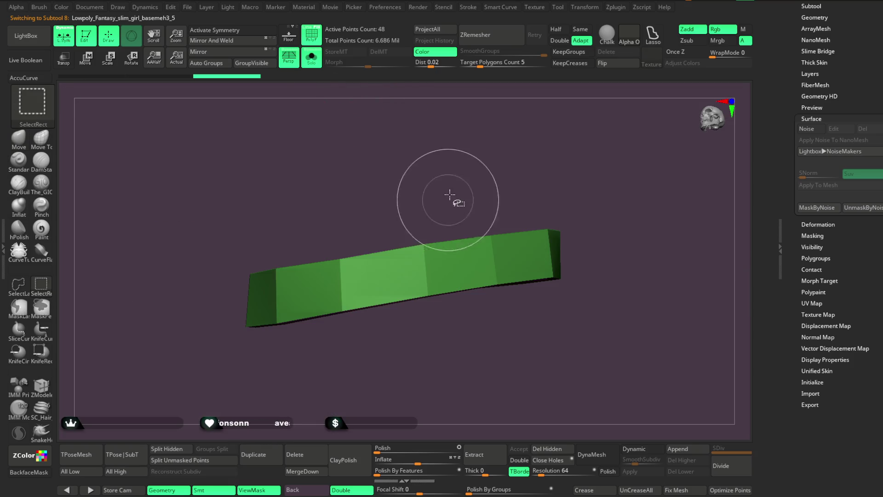
key("f")
left_click(546, 448)
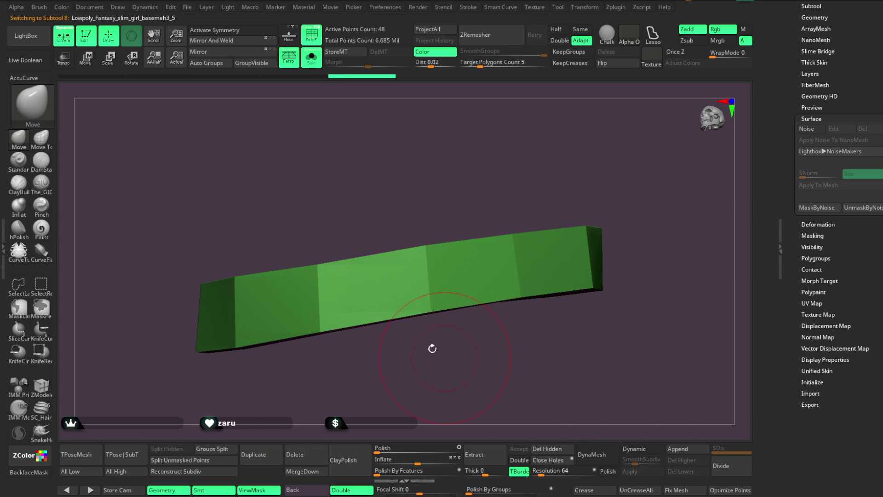
With ZModeler, hide everything except one strap section, leaving a single flat quad
left_click(50, 390)
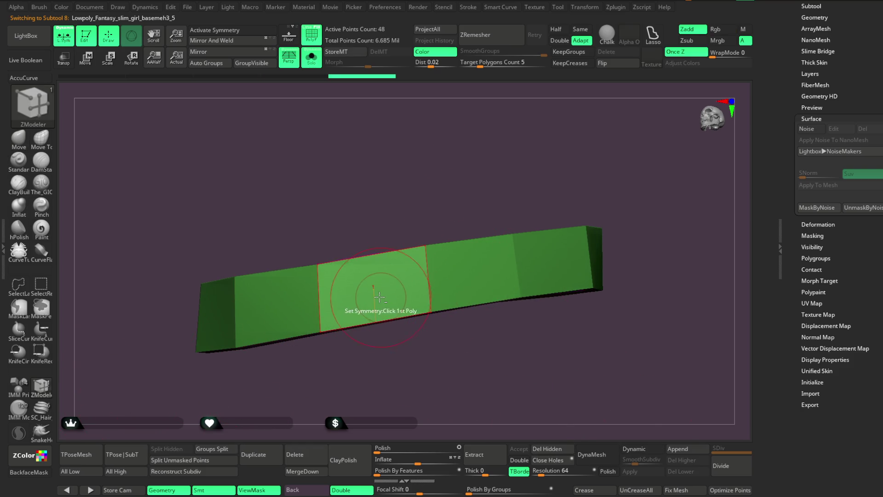
left_click_drag(410, 229, 420, 210)
left_click(376, 287, "ctrl+shift")
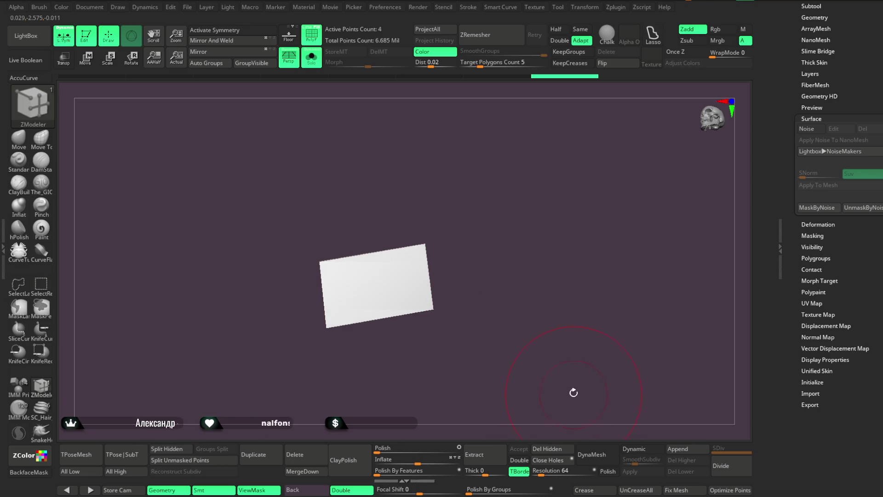
Check the plate against the heart and buckle, pushing it along the depth axis
left_click(314, 63)
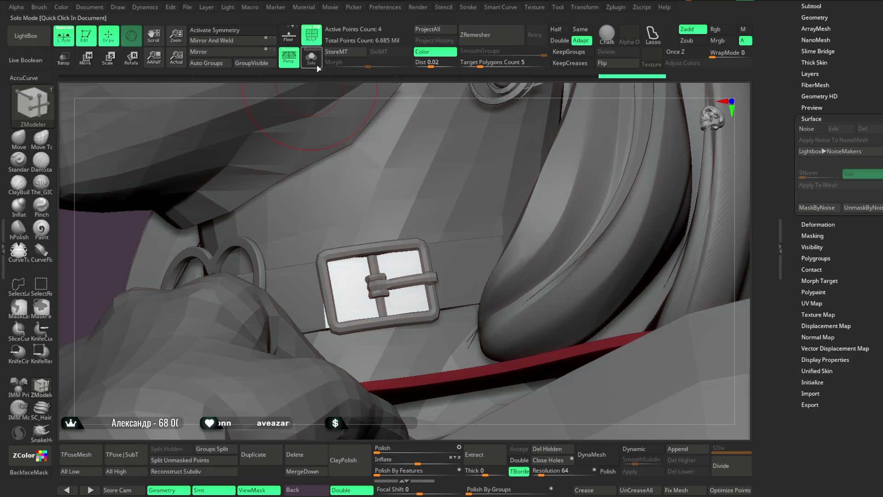
right_click_drag(498, 92, 496, 89)
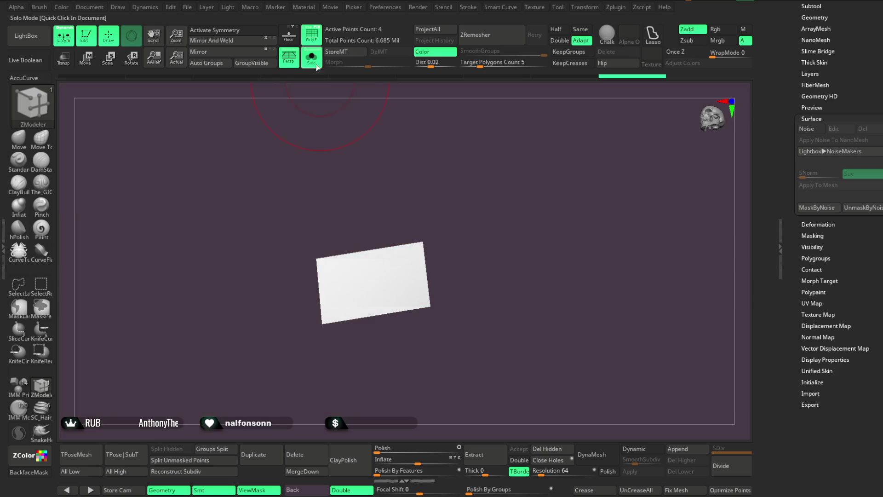
left_click(311, 57)
right_click_drag(475, 185, 369, 213)
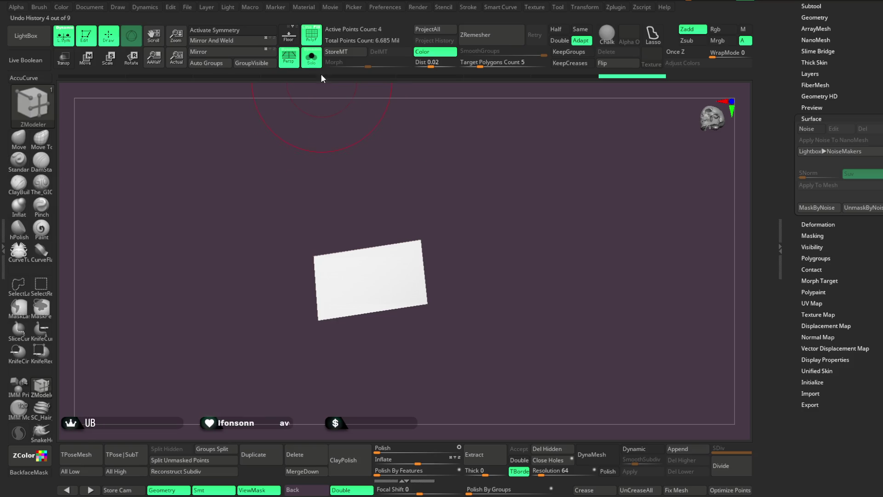
left_click(311, 58)
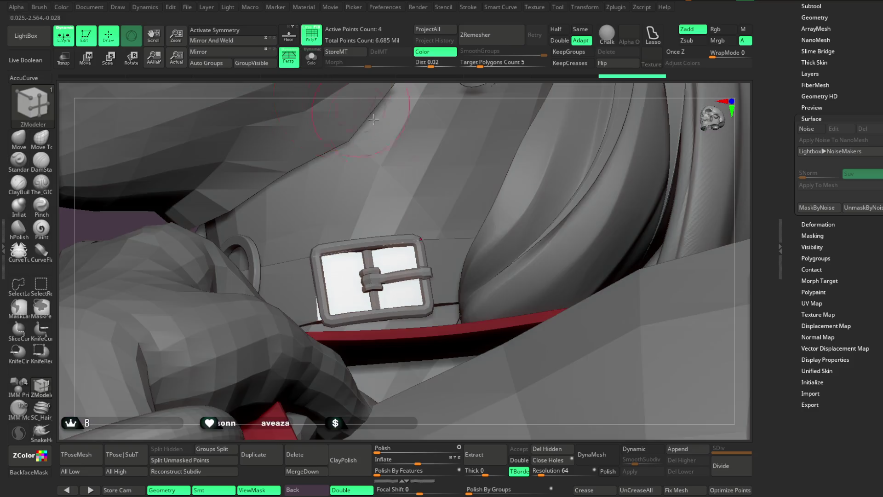
left_click(91, 65)
right_click_drag(478, 97, 423, 269)
left_click_drag(421, 269, 429, 268)
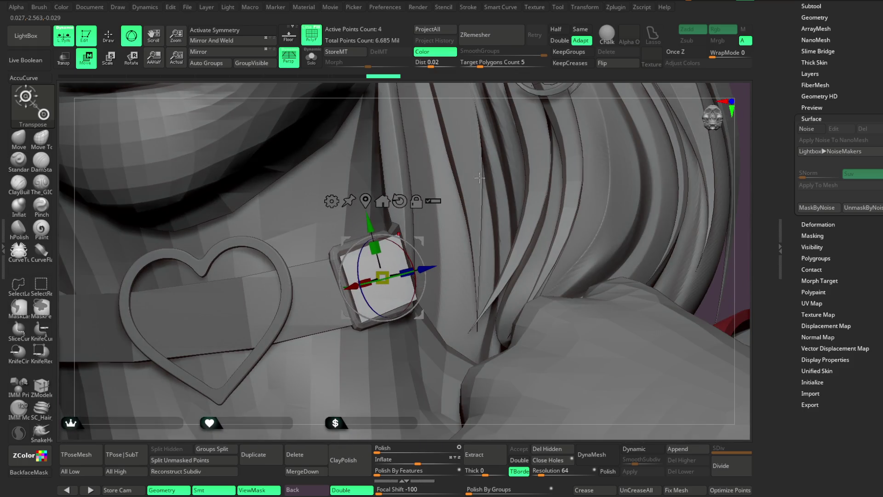
mouse_move(490, 88)
right_mouse_down()
mouse_move(323, 114)
mouse_move(451, 166)
right_mouse_up()
Recheck the plate inside the buckle, then isolate it again with PolyF edges shown
left_click(311, 57)
key("q")
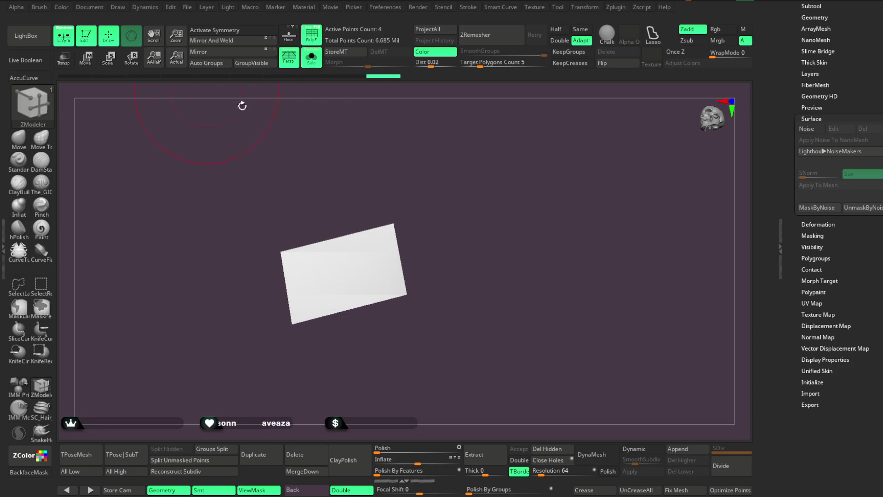
right_click_drag(211, 91, 432, 175)
key("space")
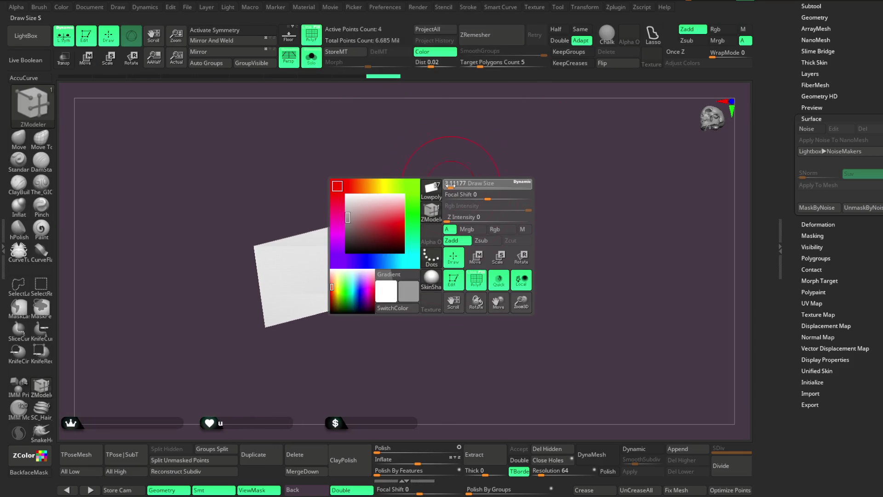
right_click_drag(395, 216, 416, 253)
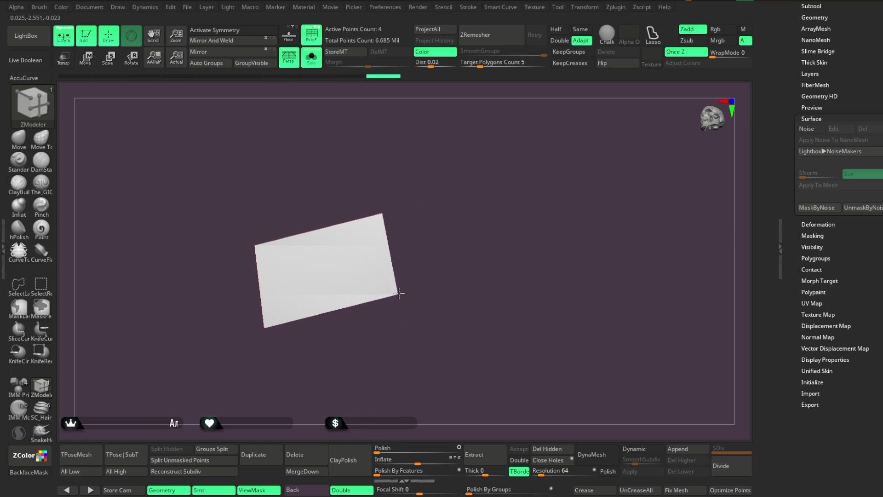
right_click_drag(442, 217, 416, 215)
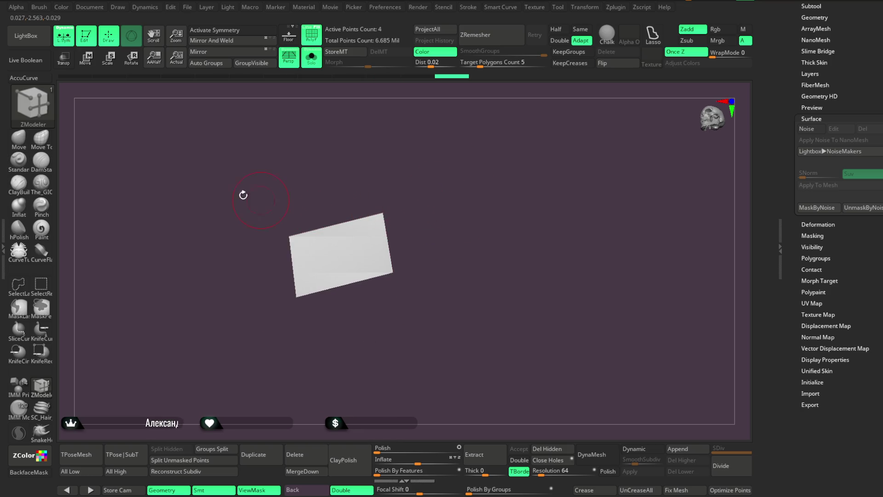
left_click(18, 138)
left_click(311, 35)
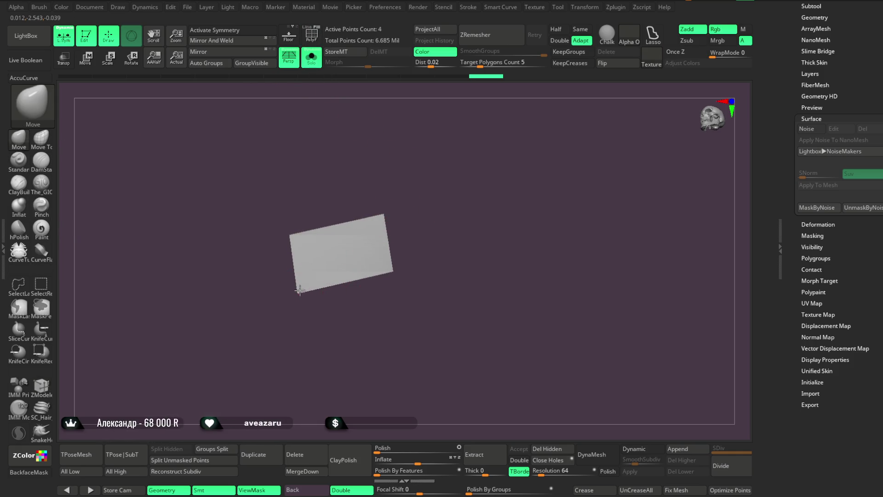
left_click(312, 58)
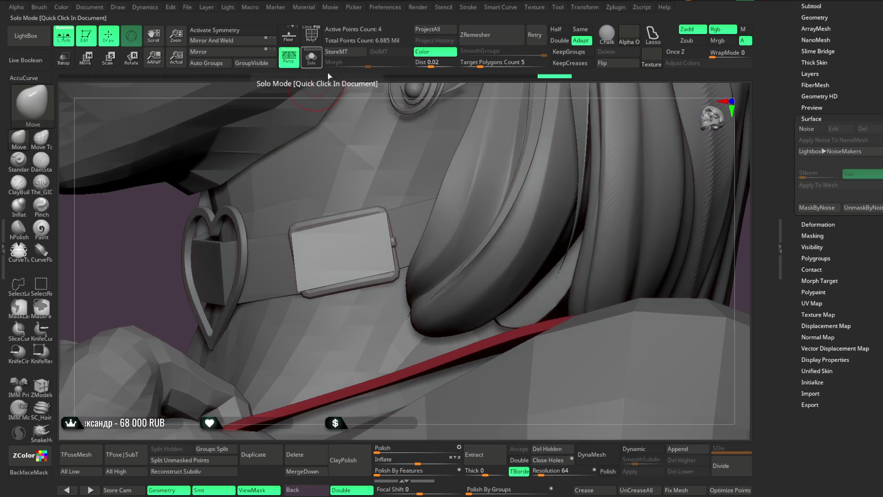
left_click_drag(428, 102, 358, 125)
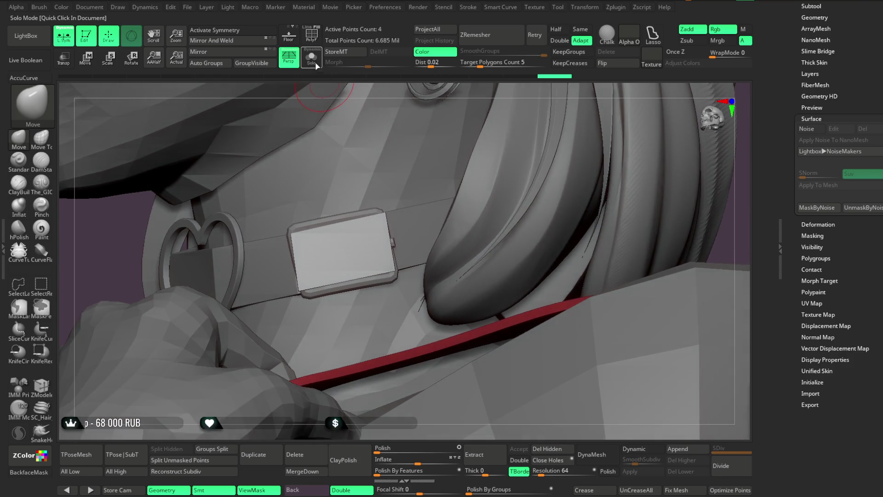
left_click(315, 64)
left_click(311, 33)
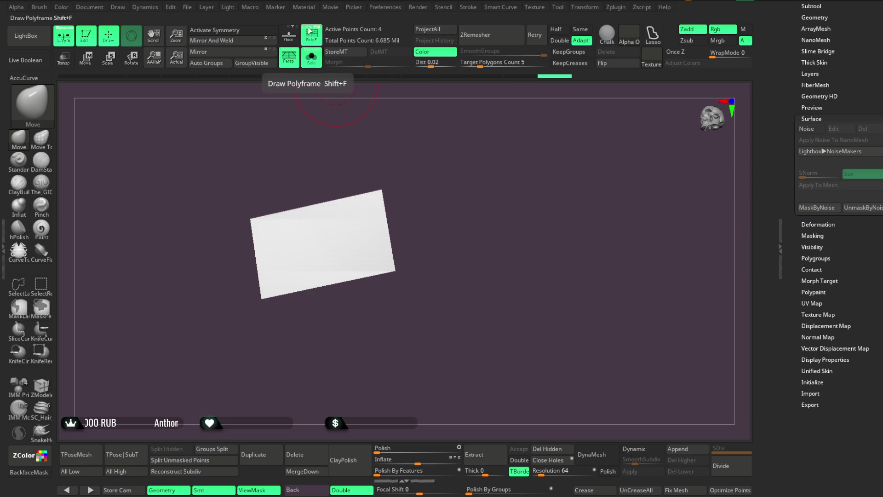
Insert vertical edge loops with ZModeler Edge Insert, splitting the plate into five columns
left_click_drag(429, 118, 459, 143, "alt")
left_click(48, 390)
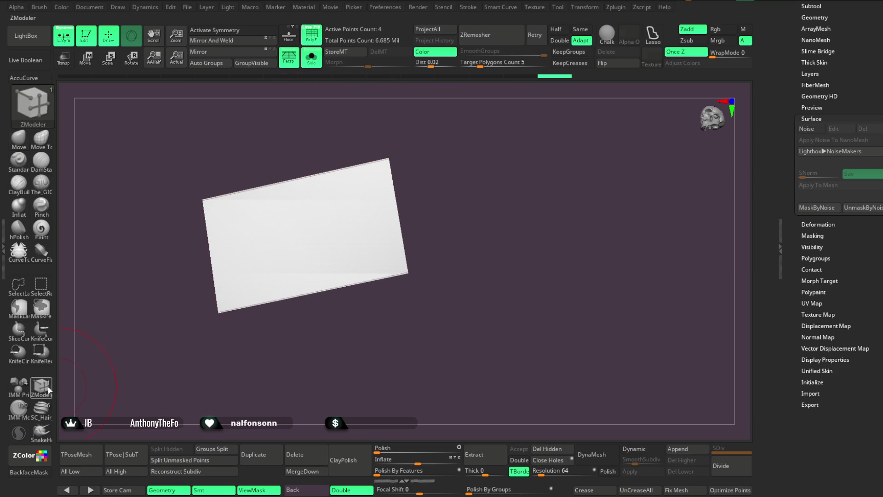
key("space")
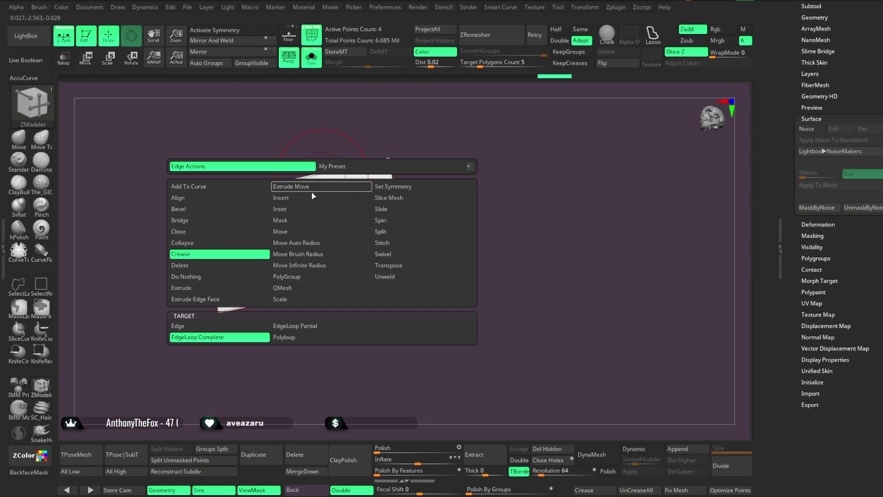
left_click(281, 197)
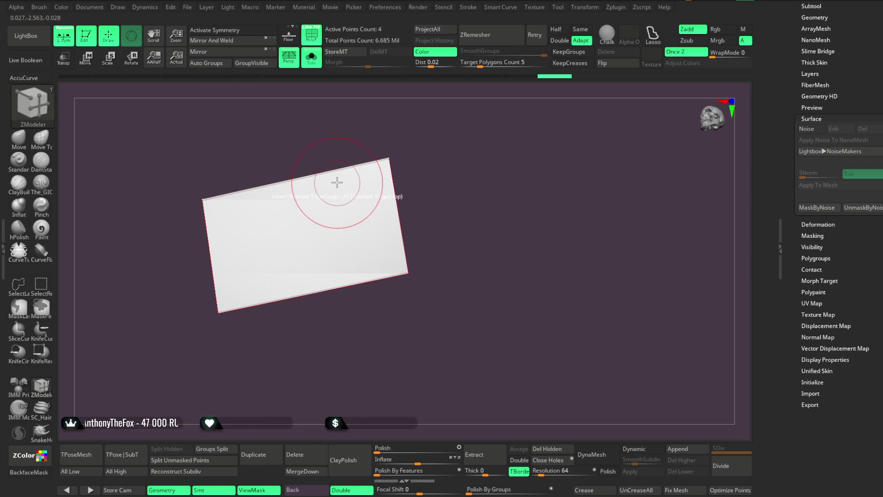
left_click(296, 179)
left_click_drag(318, 179, 328, 245)
Add two horizontal loops forming a pink middle band, undoing the extra loops
left_click(324, 231)
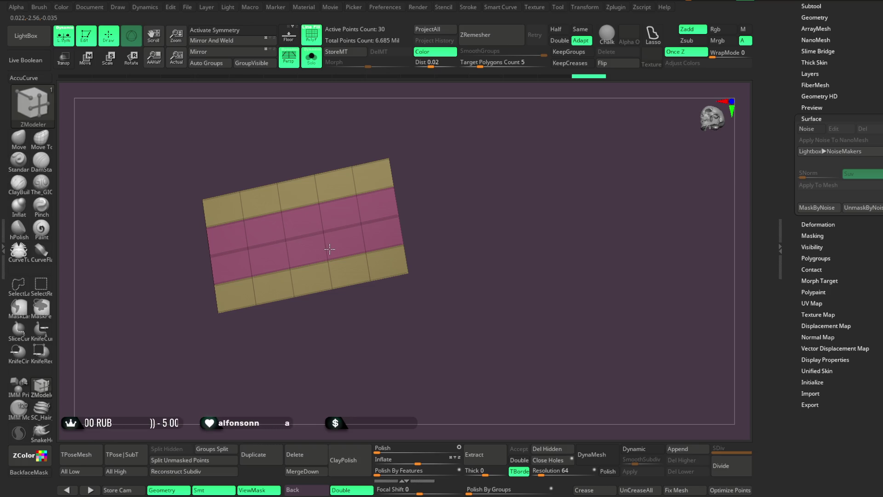
left_click(329, 248)
left_click_drag(434, 167, 421, 130)
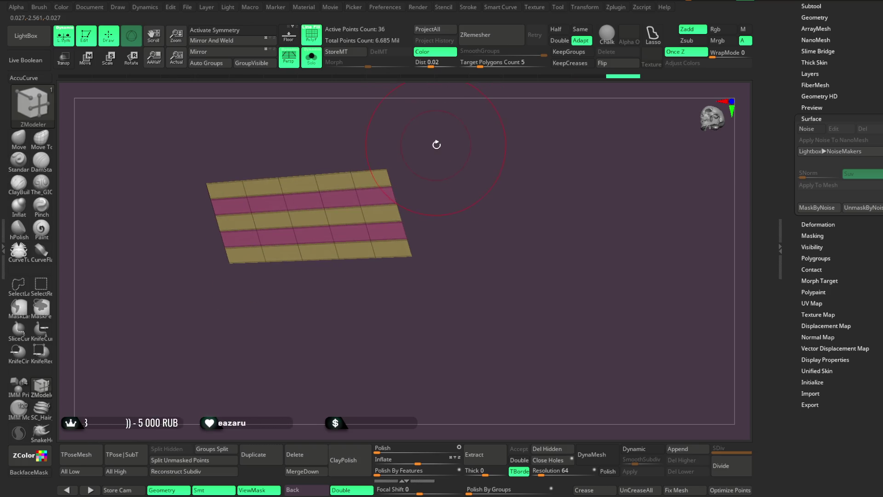
key("ctrl+z")
key("ctrl+z")
key("ctrl+z")
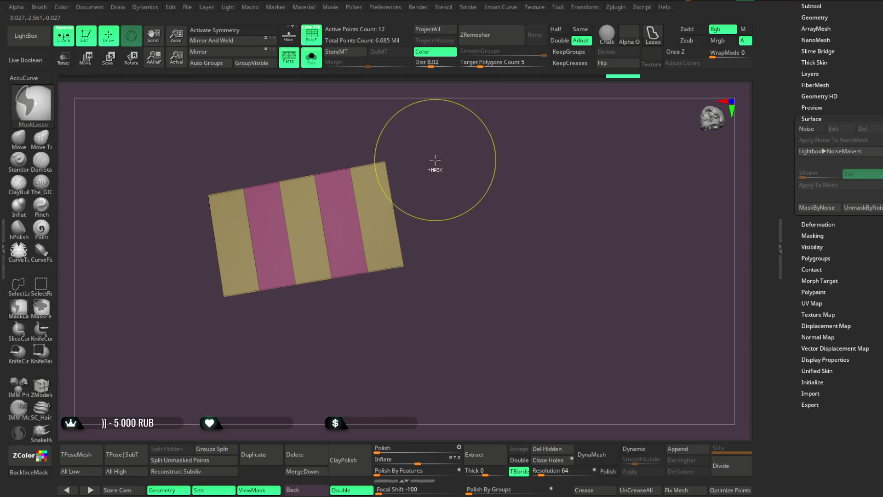
key("ctrl+z")
key("ctrl+z")
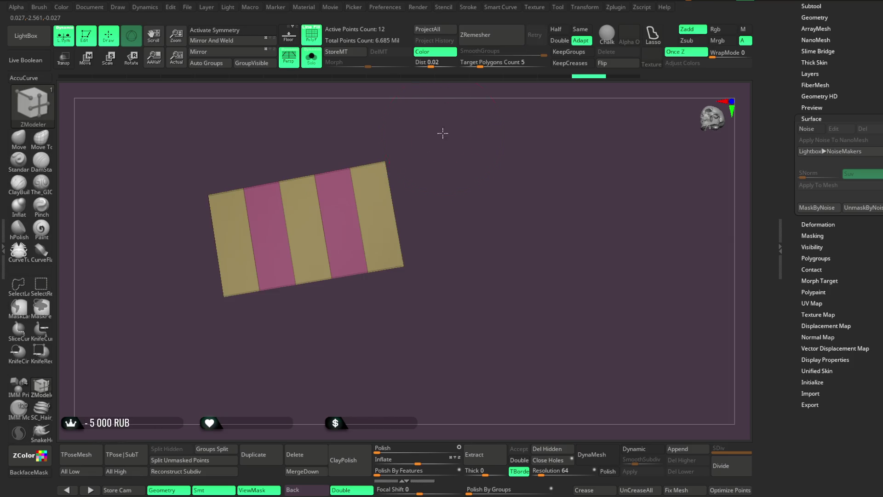
left_click(327, 232)
left_click(328, 240)
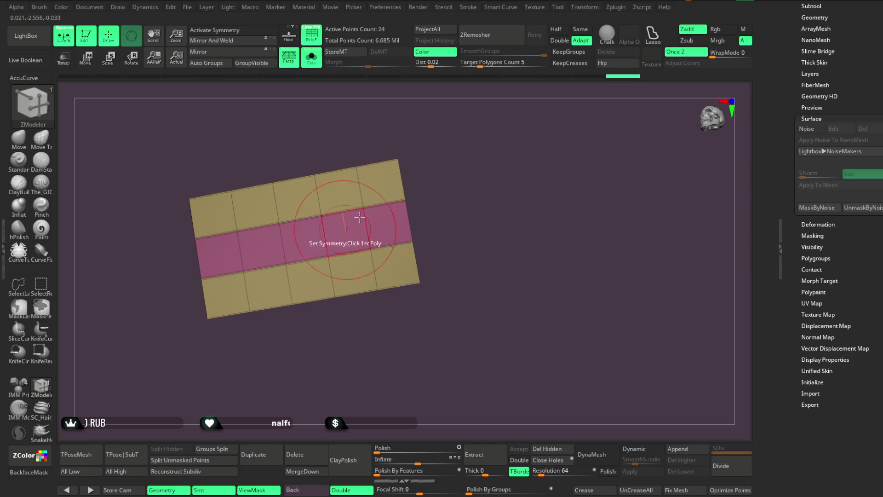
left_click_drag(428, 193, 402, 132)
Exit Solo to view the three-row plate on the collar and pick the Move brush
key("alt+s")
left_click_drag(451, 90, 441, 99)
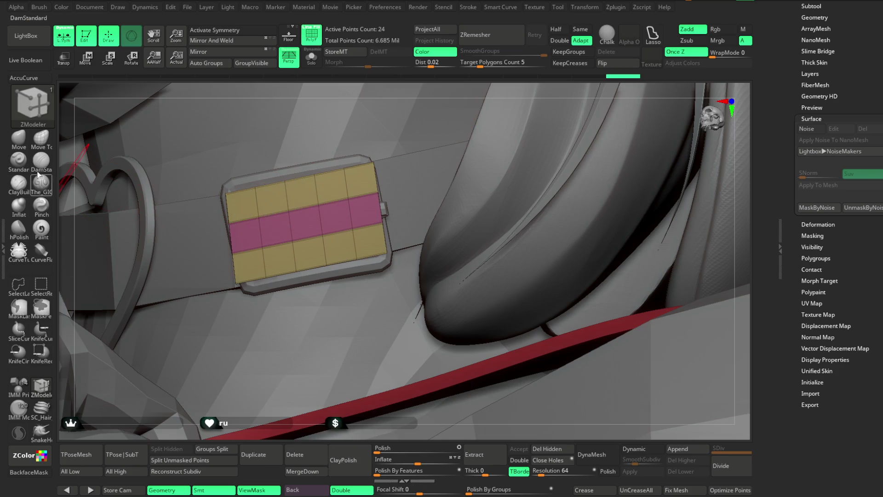
key("b")
key("m")
key("v")
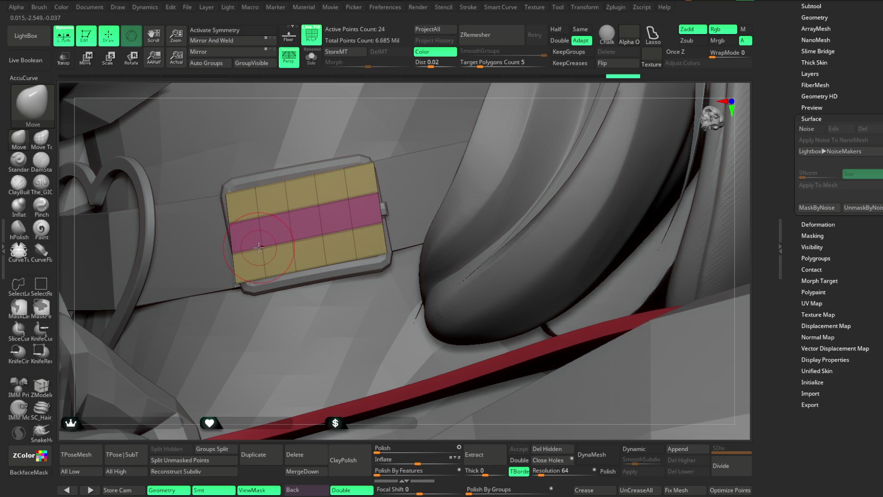
Add a Bend Curve deformer to the plate and adjust its left end and bend direction
key("w")
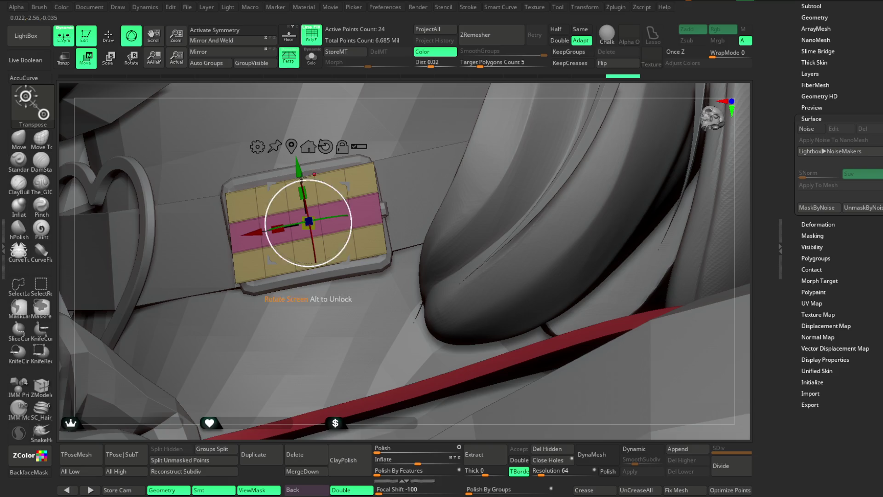
left_click(258, 148)
left_click(372, 176)
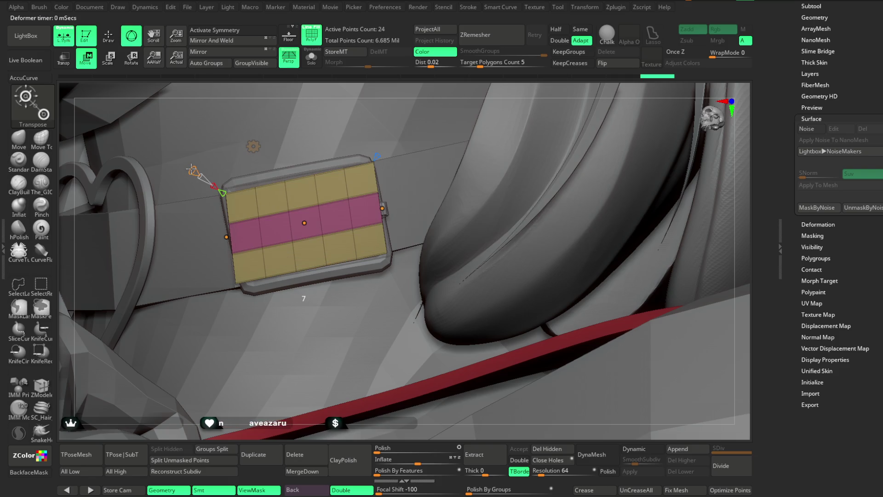
mouse_move(422, 83)
left_mouse_down()
mouse_move(449, 80)
mouse_move(272, 236)
mouse_move(271, 276)
mouse_move(380, 99)
mouse_move(331, 128)
left_mouse_up()
left_click_drag(225, 246, 230, 239)
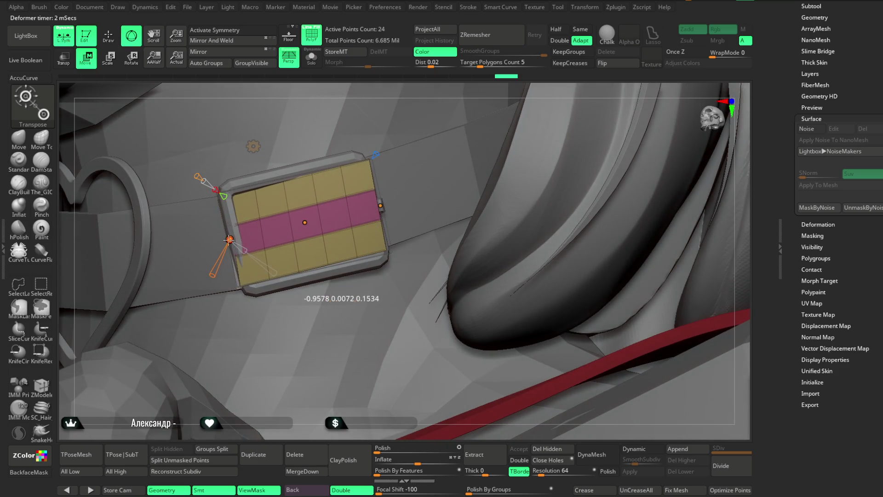
mouse_move(381, 94)
left_mouse_down()
mouse_move(411, 82)
mouse_move(301, 241)
left_mouse_up()
left_click_drag(419, 98, 296, 166)
left_click_drag(257, 267, 256, 265)
left_click_drag(433, 87, 389, 174)
Stretch the plate's right edge past the buckle and bend it to follow the collar
left_click_drag(404, 208, 427, 203)
left_click_drag(459, 89, 434, 161)
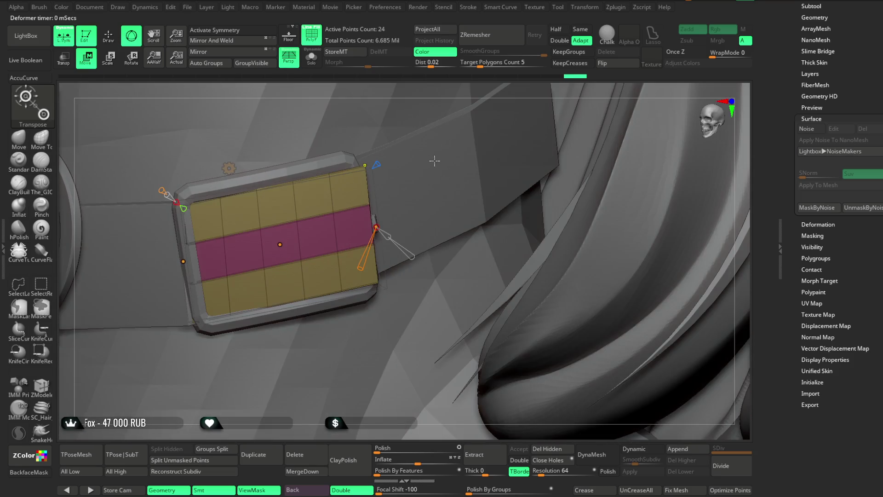
left_click_drag(463, 97, 414, 184)
left_click_drag(384, 216, 356, 196)
left_click_drag(464, 95, 453, 138)
left_click_drag(371, 215, 456, 200)
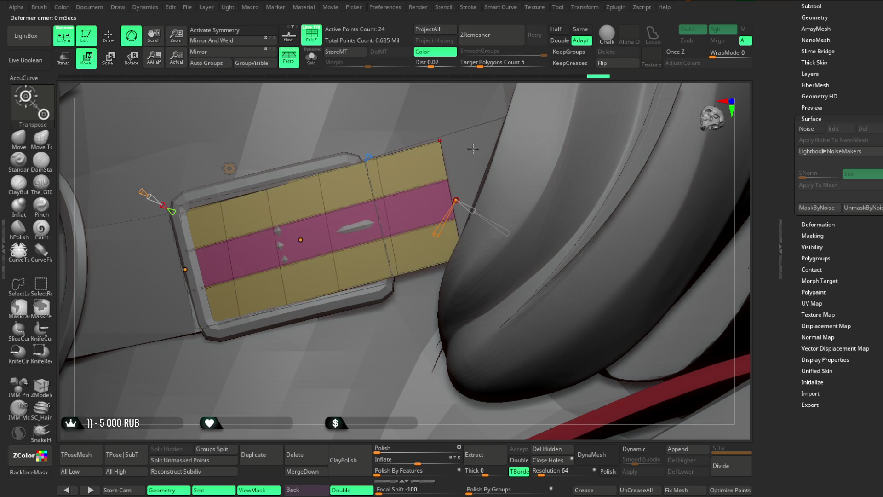
left_click_drag(485, 86, 492, 171)
left_click_drag(433, 177, 434, 174)
left_click_drag(170, 230, 169, 229)
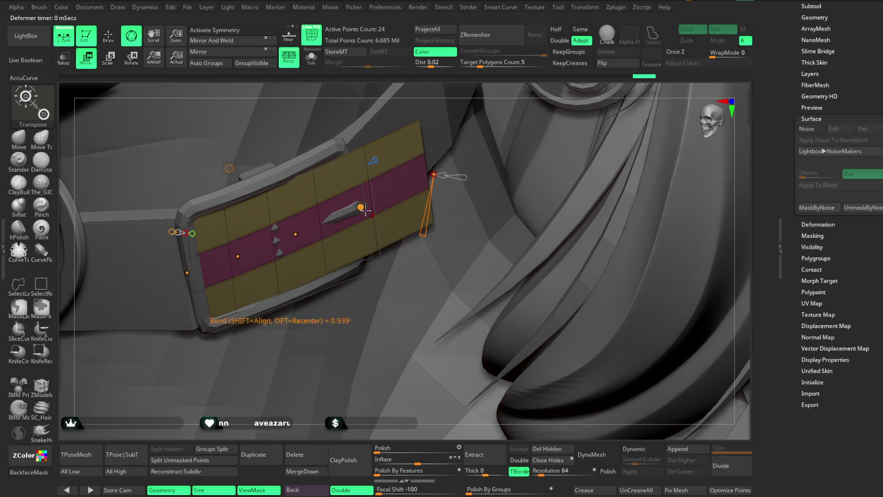
left_click(361, 206)
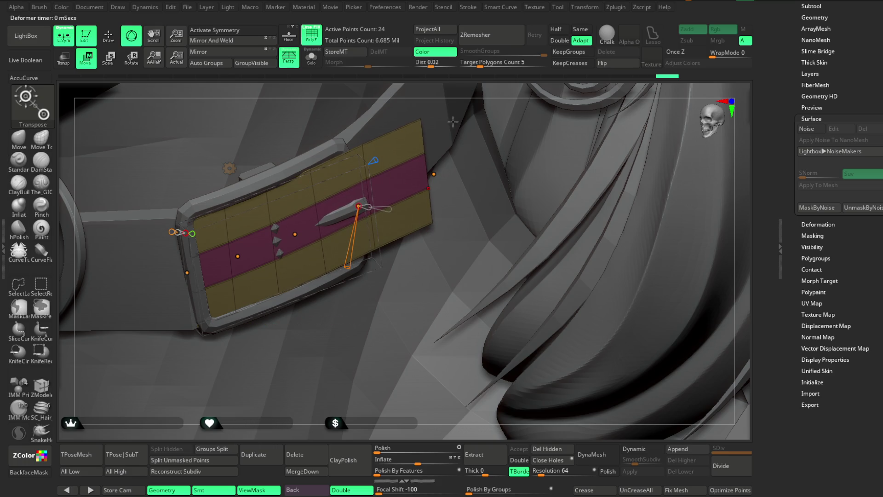
mouse_move(468, 82)
left_mouse_down()
mouse_move(414, 119)
mouse_move(391, 152)
left_mouse_up()
left_click_drag(366, 225, 367, 225)
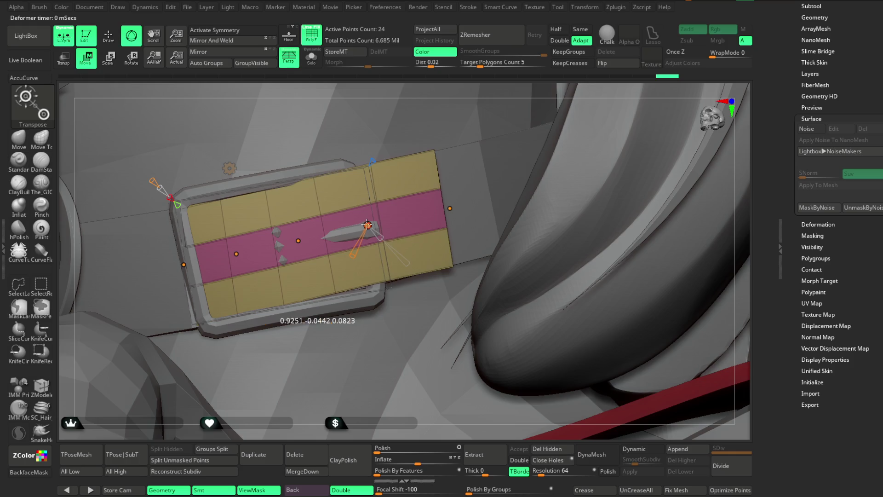
left_click(450, 209)
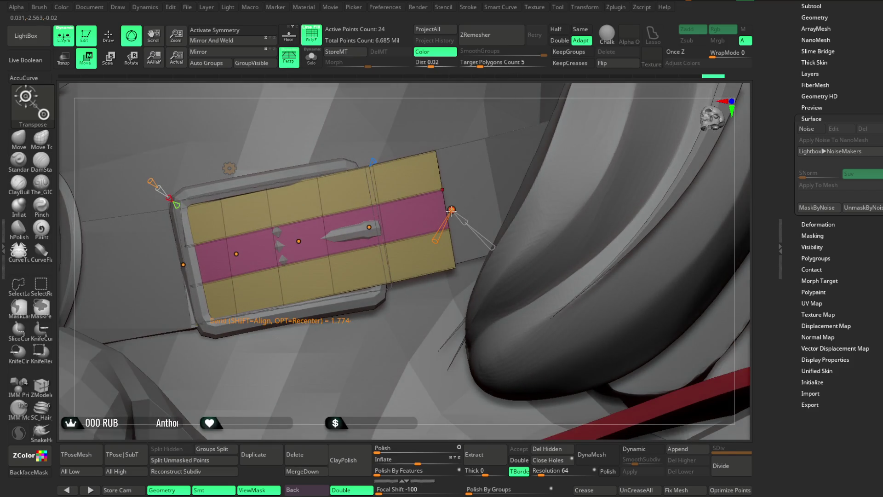
mouse_move(452, 210)
left_mouse_down()
mouse_move(369, 227)
mouse_move(457, 213)
left_mouse_up()
Reposition the bend deformer's handles toward the buckle's top-right edge
mouse_move(505, 97)
right_mouse_down()
mouse_move(509, 168)
mouse_move(520, 127)
mouse_move(517, 138)
right_mouse_up()
mouse_move(420, 171)
left_mouse_down()
mouse_move(360, 203)
mouse_move(346, 201)
left_mouse_up()
right_click_drag(346, 201, 354, 198)
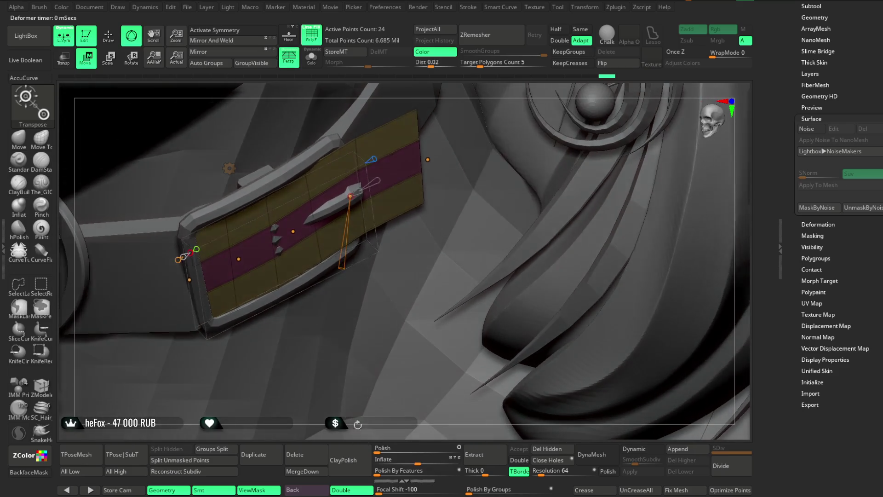
left_click_drag(354, 198, 420, 149)
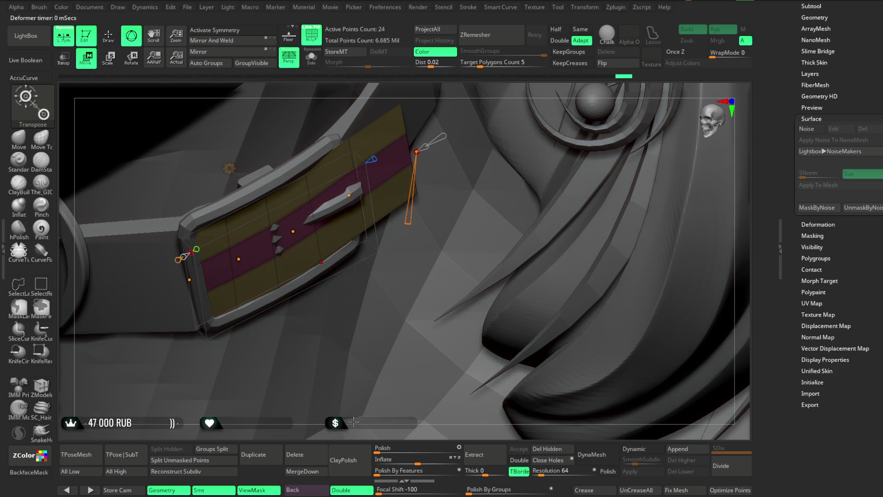
left_click_drag(505, 275, 543, 276)
left_click_drag(331, 203, 294, 231)
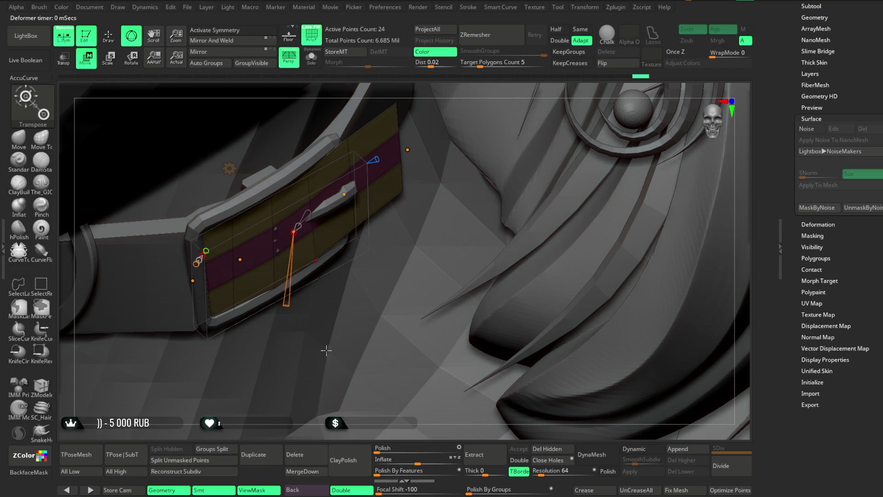
left_click_drag(379, 123, 419, 87)
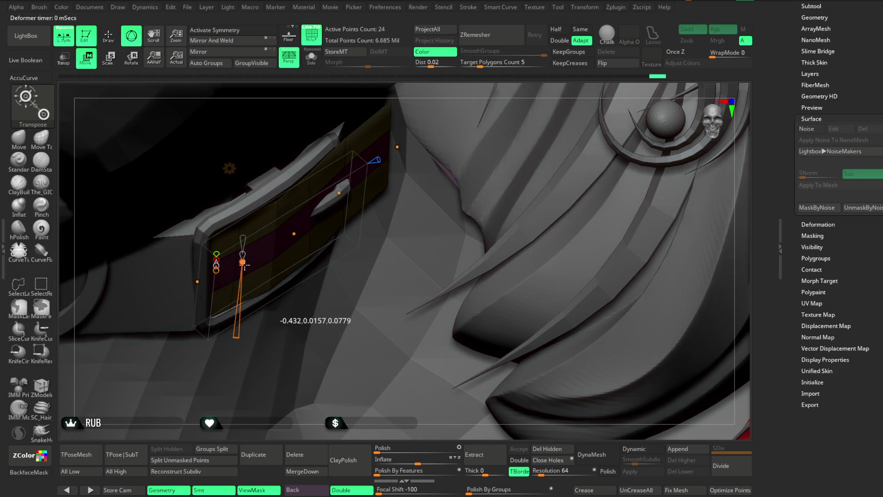
left_click_drag(263, 411, 228, 391)
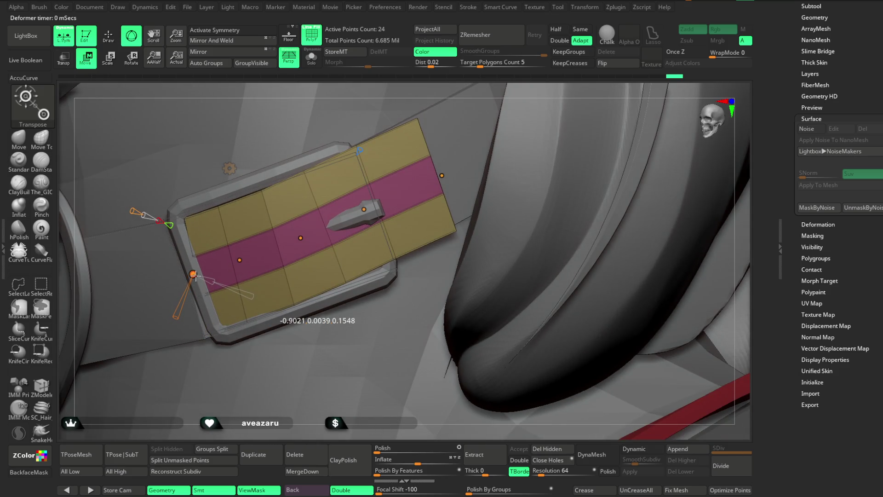
left_click_drag(322, 235, 311, 241)
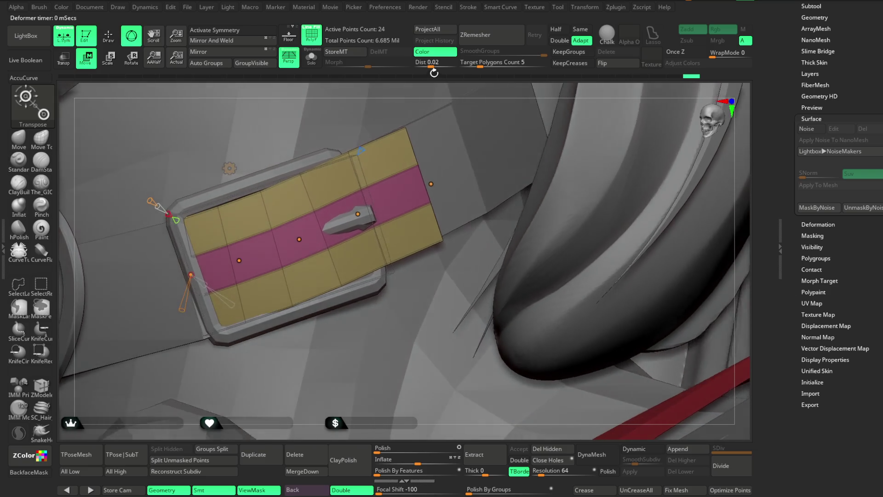
Stretch the bend cage to the plate's full width, select its centre handle, and Solo the plate
left_click(299, 239)
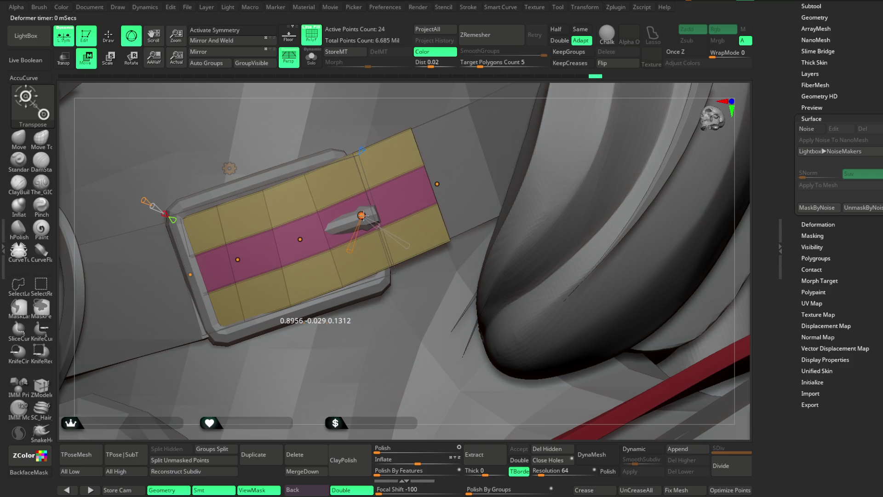
left_click_drag(431, 183, 438, 186)
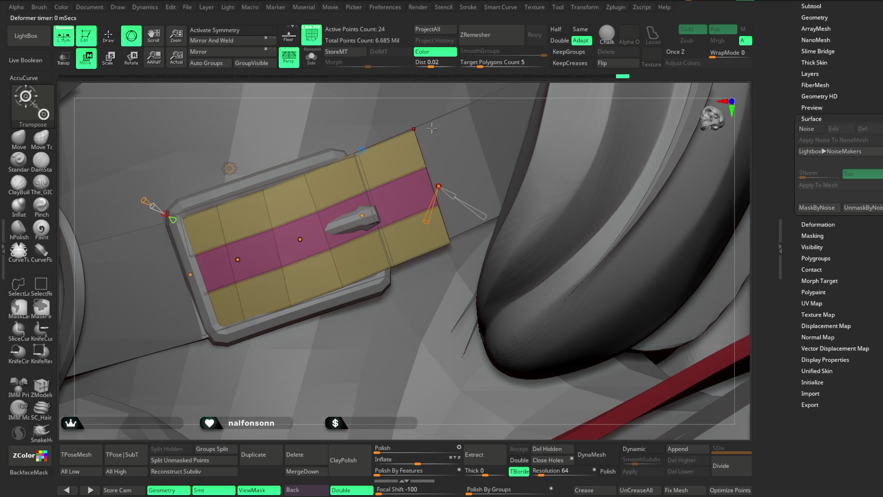
left_click_drag(308, 229, 294, 235)
left_click(298, 239)
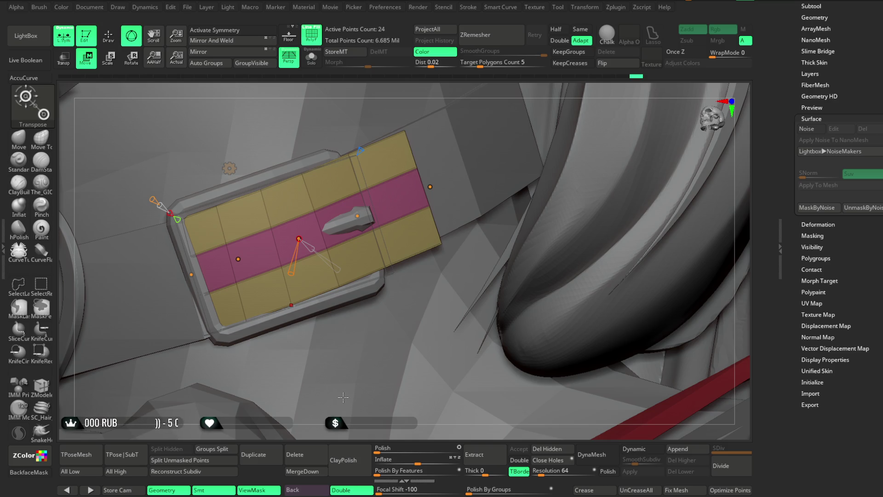
right_click_drag(344, 397, 368, 363)
mouse_move(451, 99)
right_mouse_down()
mouse_move(441, 67)
mouse_move(438, 102)
mouse_move(428, 92)
right_mouse_up()
left_click(311, 58)
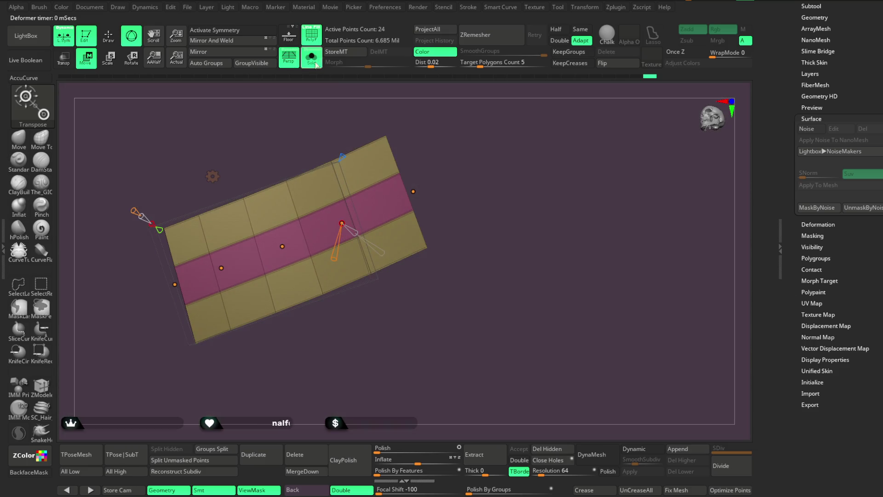
Accept the Bend Curve so the bend is permanently applied to the plate
left_click(212, 176)
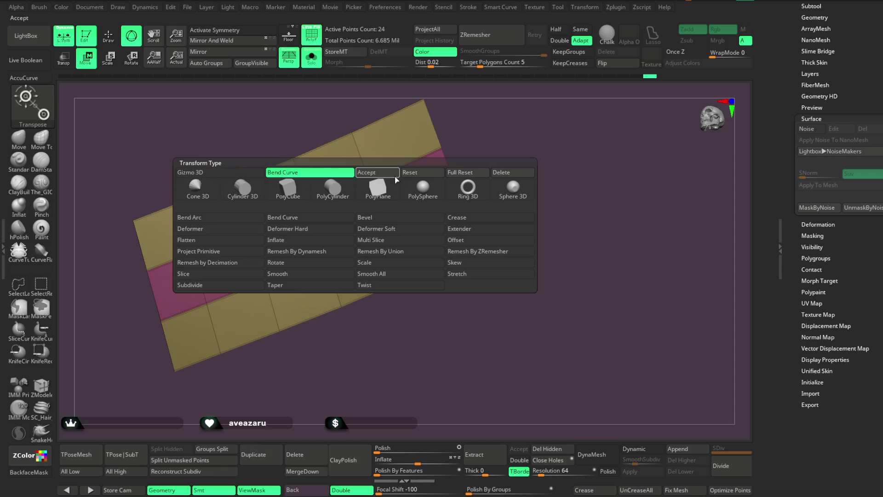
left_click(396, 173)
key("q")
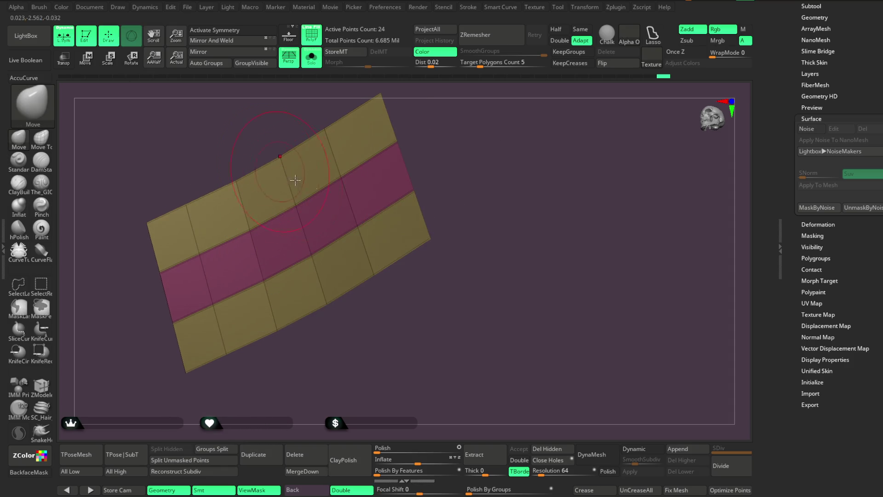
Swivel the plate's edges flatter with ZModeler Edge Swivel, then show the full character again
left_click(48, 395)
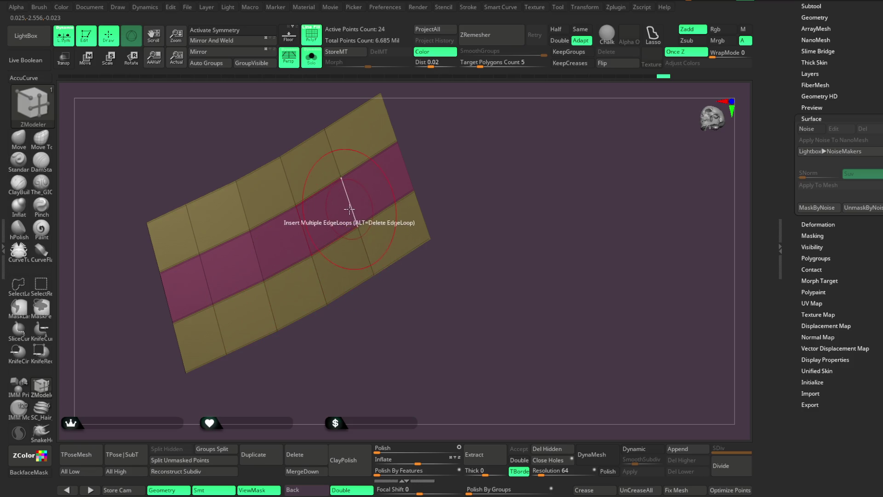
key("space")
left_click(404, 286)
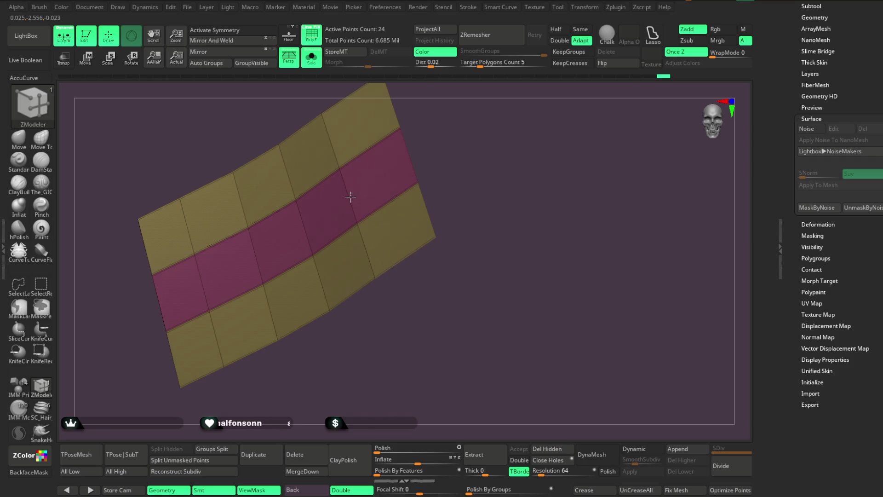
mouse_move(349, 197)
left_mouse_down()
mouse_move(459, 121)
mouse_move(405, 184)
left_mouse_up()
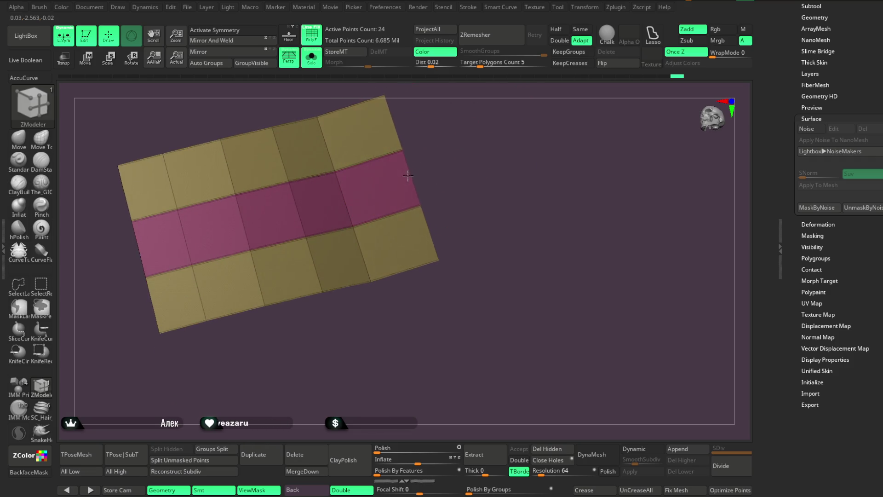
left_click_drag(456, 140, 403, 178)
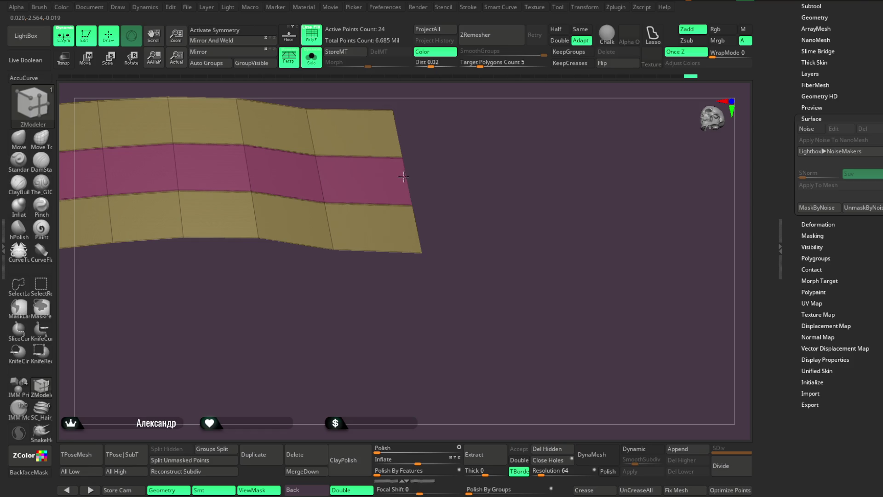
mouse_move(462, 119)
left_mouse_down()
mouse_move(461, 177)
mouse_move(457, 161)
mouse_move(479, 179)
mouse_move(384, 134)
left_mouse_up()
left_click(311, 57)
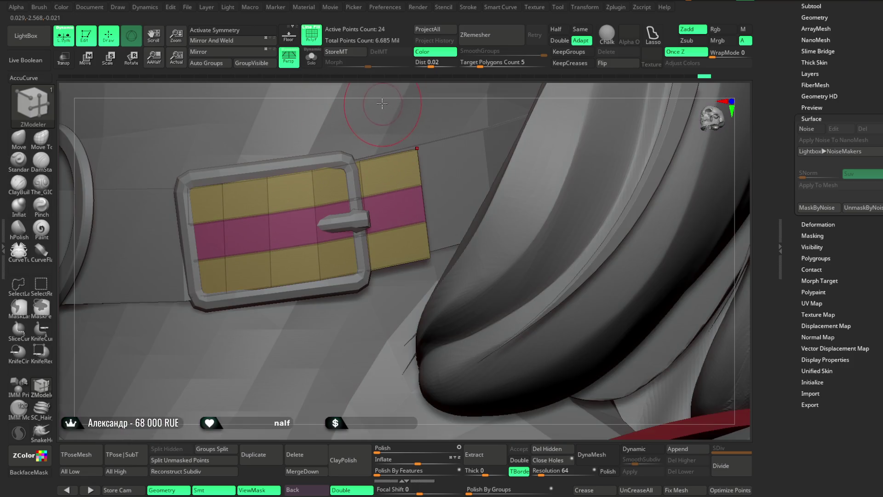
Switch to the Move brush (B, M, V) and turn the view toward the buckle
key("b")
key("m")
key("v")
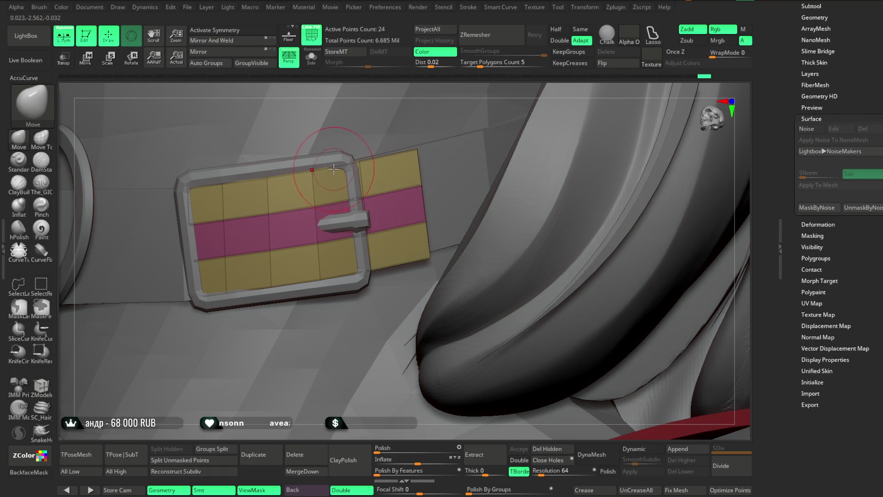
left_click_drag(426, 105, 418, 98)
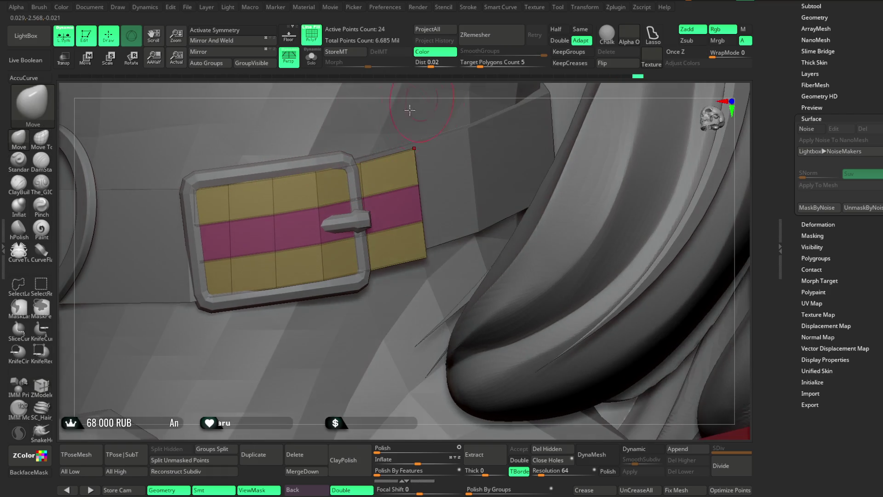
key("space")
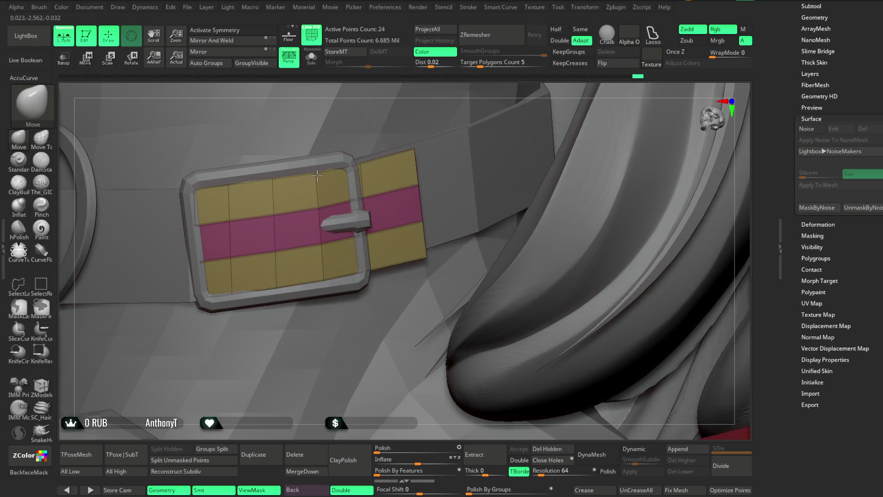
Zoom out to the neck and collar and turn off PolyF to hide the polygroup colours
left_click_drag(402, 121, 413, 162)
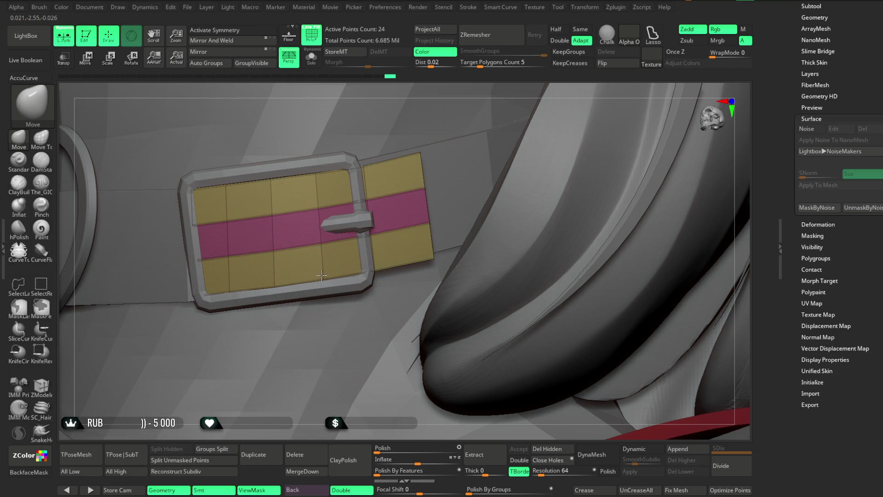
mouse_move(312, 117)
right_mouse_down()
mouse_move(322, 112)
mouse_move(315, 119)
right_mouse_up()
mouse_move(349, 84)
left_mouse_down()
mouse_move(400, 84)
mouse_move(260, 181)
left_mouse_up()
mouse_move(303, 85)
left_mouse_down()
mouse_move(380, 99)
mouse_move(265, 209)
left_mouse_up()
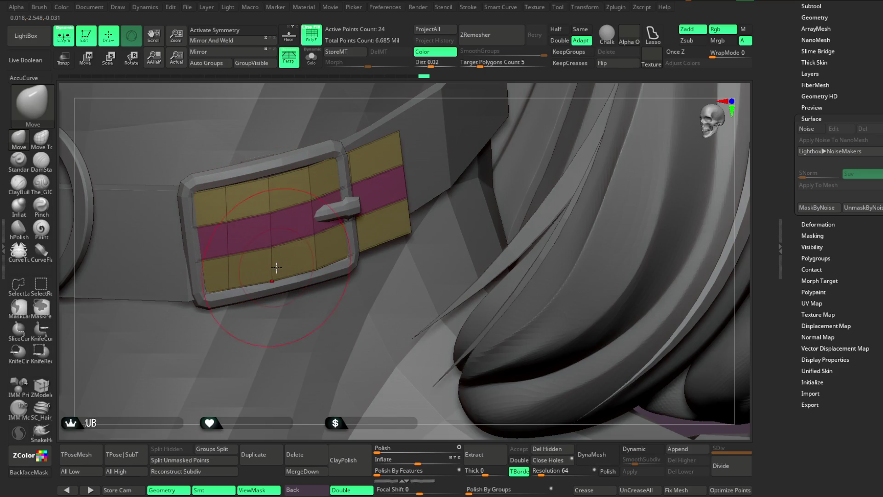
mouse_move(391, 96)
left_mouse_down()
mouse_move(383, 90)
mouse_move(401, 90)
left_mouse_up()
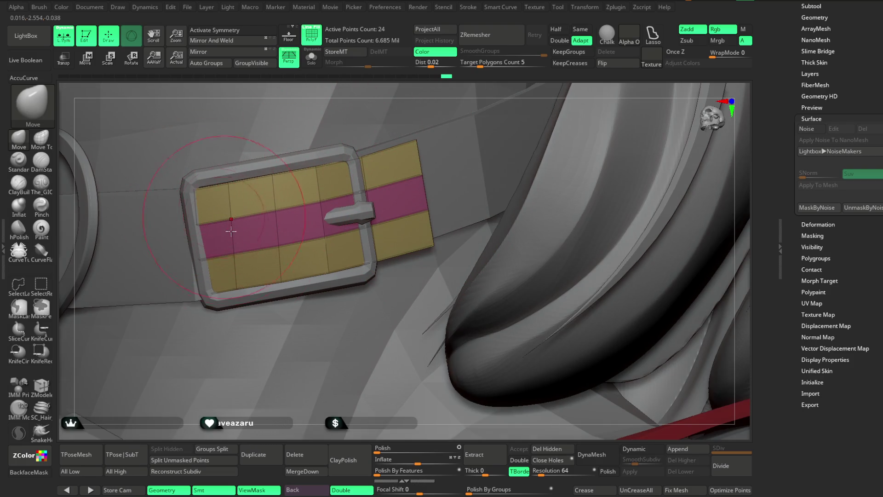
mouse_move(242, 361)
left_mouse_down()
mouse_move(490, 143)
mouse_move(503, 178)
mouse_move(420, 137)
mouse_move(487, 263)
left_mouse_up()
key("shift+f")
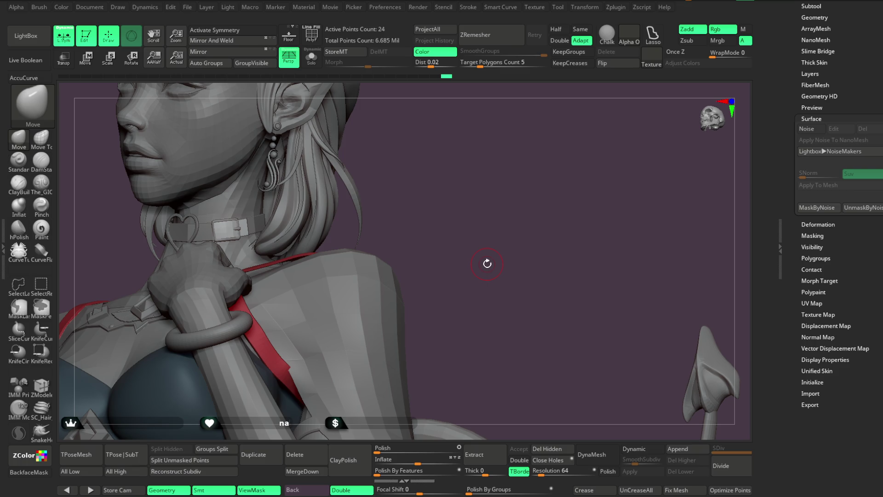
Zoom back in on the collar buckle and reduce the brush Draw Size
mouse_move(451, 203)
left_mouse_down()
mouse_move(444, 191)
mouse_move(514, 391)
mouse_move(230, 327)
left_mouse_up()
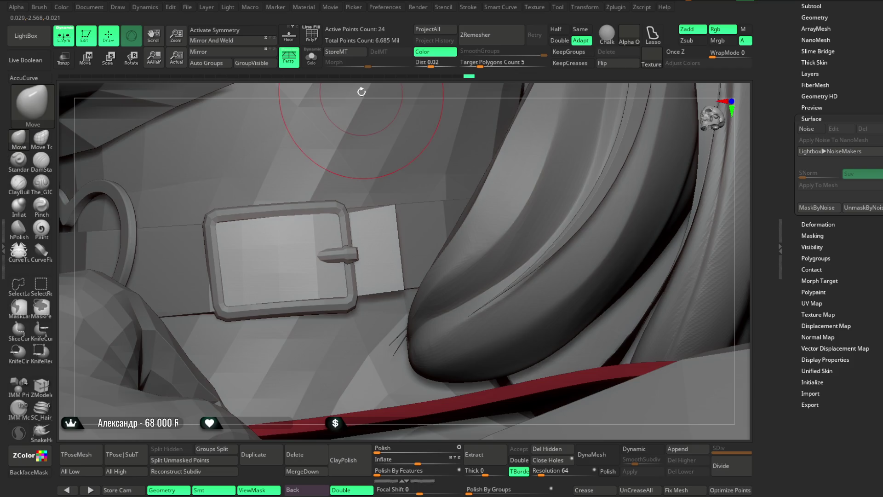
right_click_drag(325, 109, 286, 203)
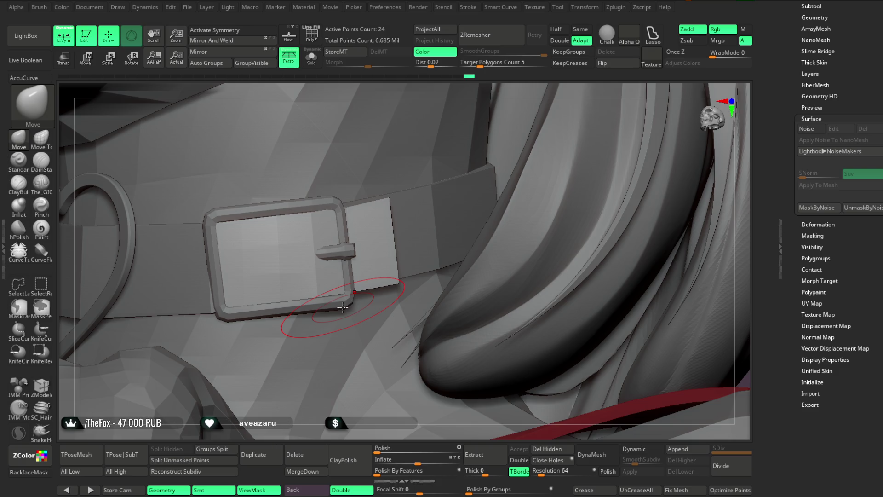
right_click_drag(476, 105, 465, 114)
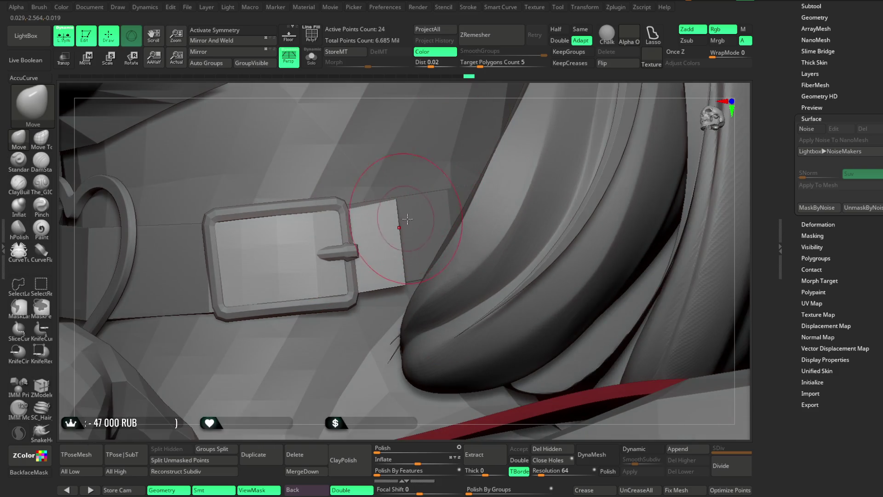
key("space")
left_click_drag(450, 217, 433, 217)
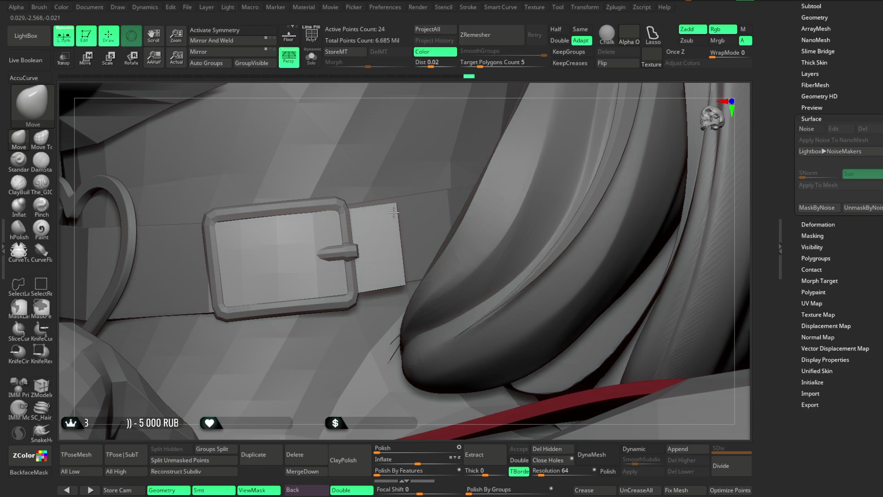
Turn the buckle to face the camera and make subtool Lowpoly_Fantasy_slim_girl_basemesh3_3 active
mouse_move(382, 103)
right_mouse_down()
mouse_move(400, 92)
mouse_move(377, 105)
right_mouse_up()
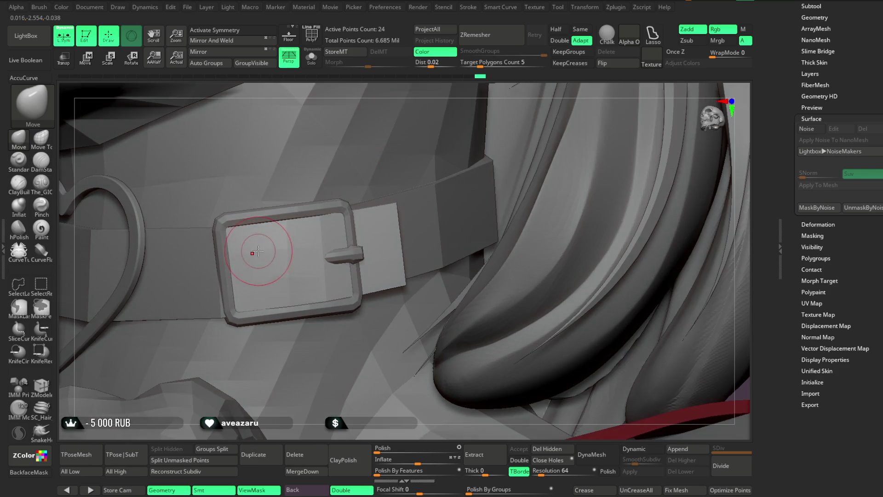
key("space")
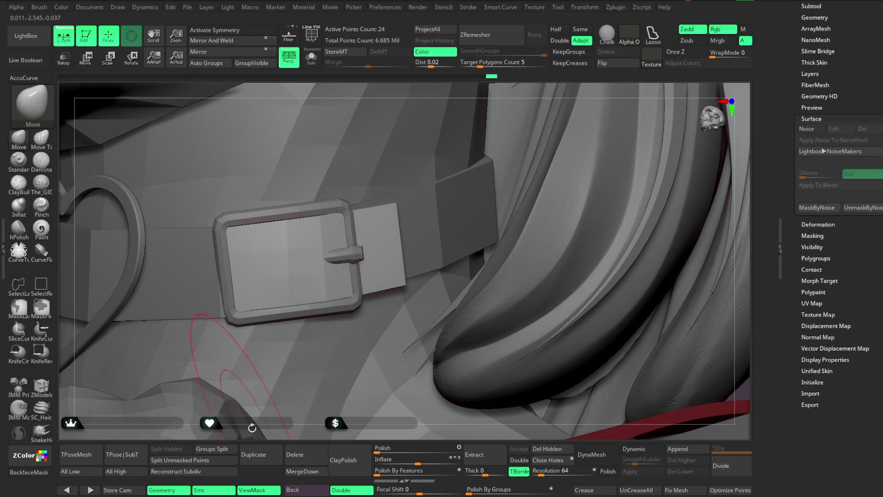
mouse_move(253, 304)
right_mouse_down()
mouse_move(477, 215)
mouse_move(467, 197)
mouse_move(502, 197)
mouse_move(478, 202)
mouse_move(496, 183)
mouse_move(495, 222)
mouse_move(491, 198)
mouse_move(481, 200)
mouse_move(487, 232)
mouse_move(528, 158)
mouse_move(506, 182)
mouse_move(556, 177)
mouse_move(544, 193)
mouse_move(535, 374)
mouse_move(515, 354)
right_mouse_up()
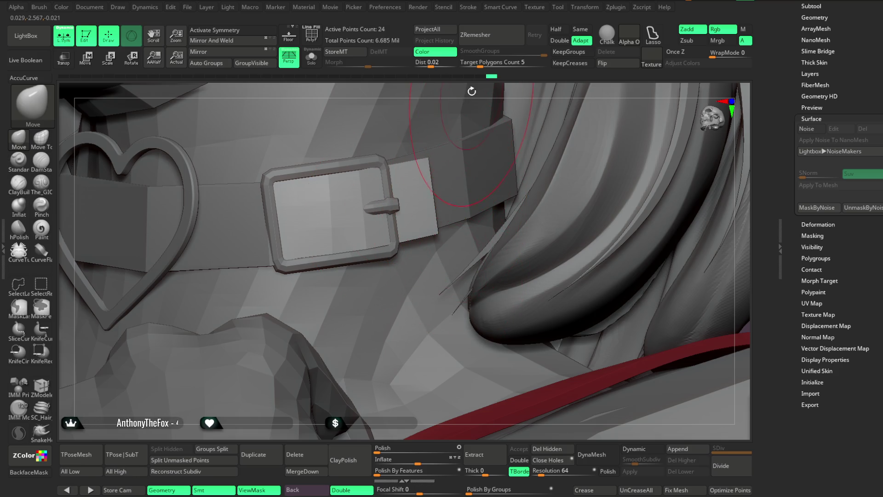
right_click_drag(471, 92, 455, 101)
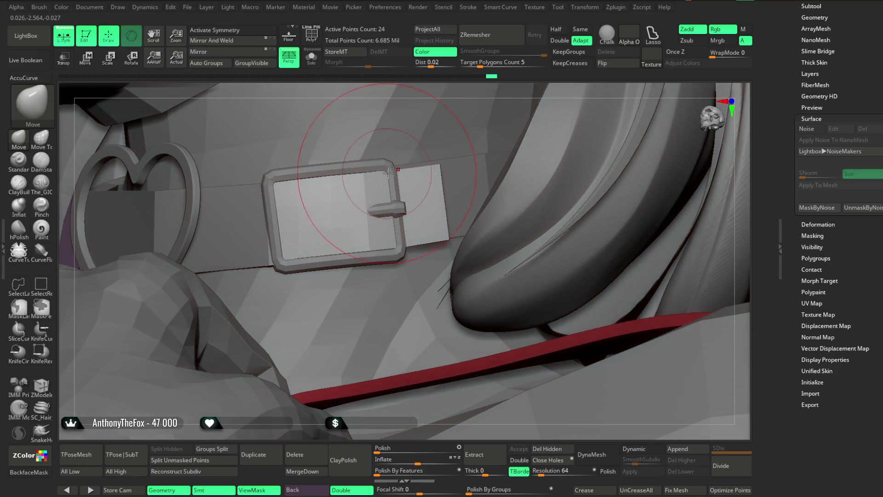
mouse_move(529, 143)
right_mouse_down()
mouse_move(481, 98)
mouse_move(465, 115)
right_mouse_up()
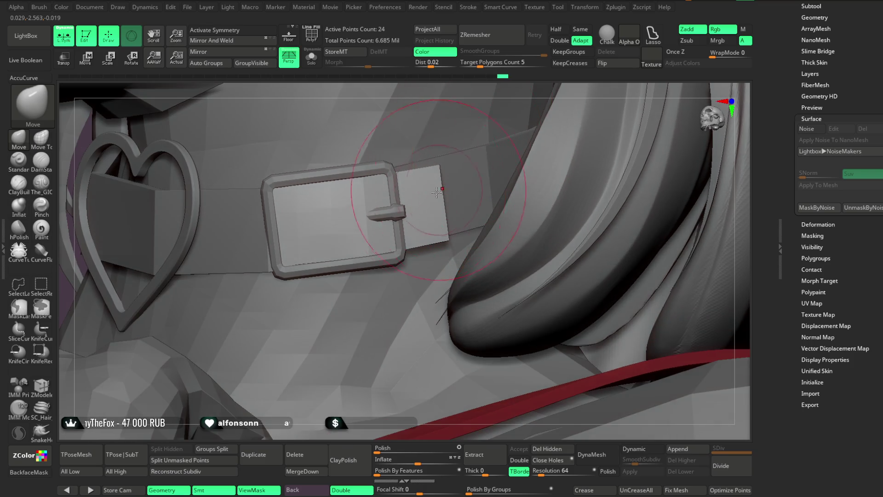
left_click(268, 271, "alt")
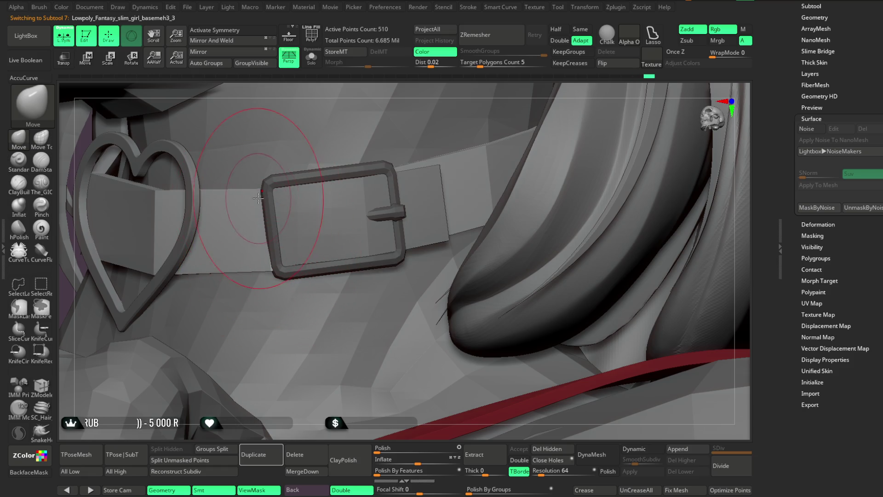
mouse_move(370, 99)
right_mouse_down()
mouse_move(336, 193)
mouse_move(396, 165)
mouse_move(322, 207)
mouse_move(267, 193)
right_mouse_up()
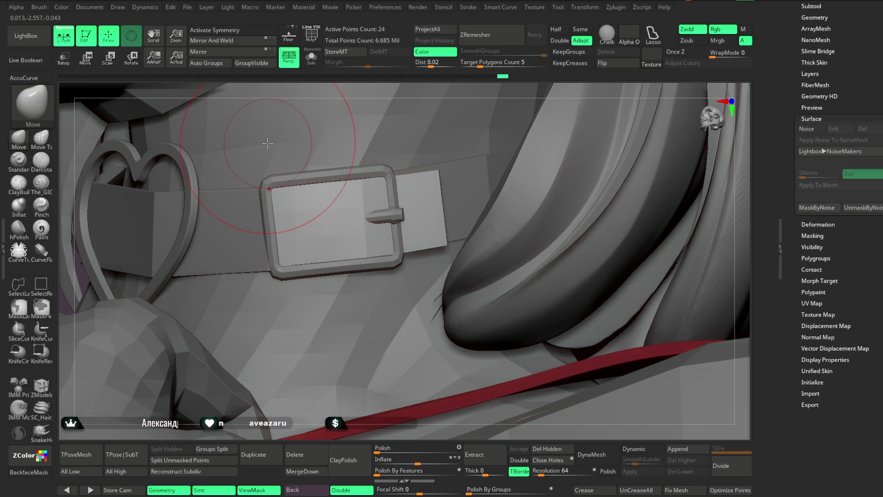
Save the ZBrush project with the fitted collar plate using Ctrl+S
left_click(187, 7)
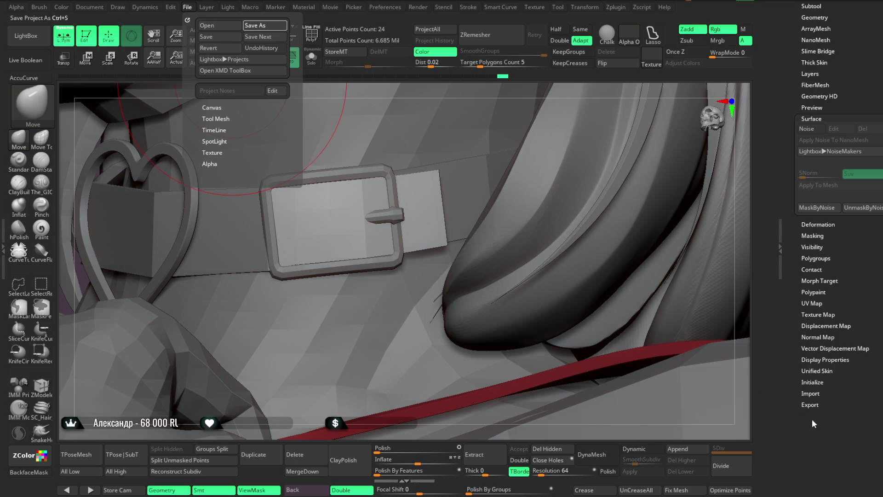
key("ctrl+s")
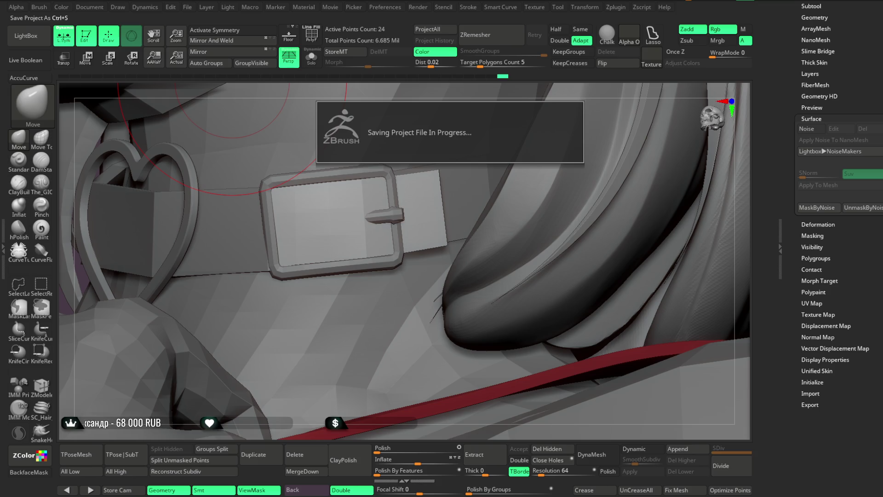